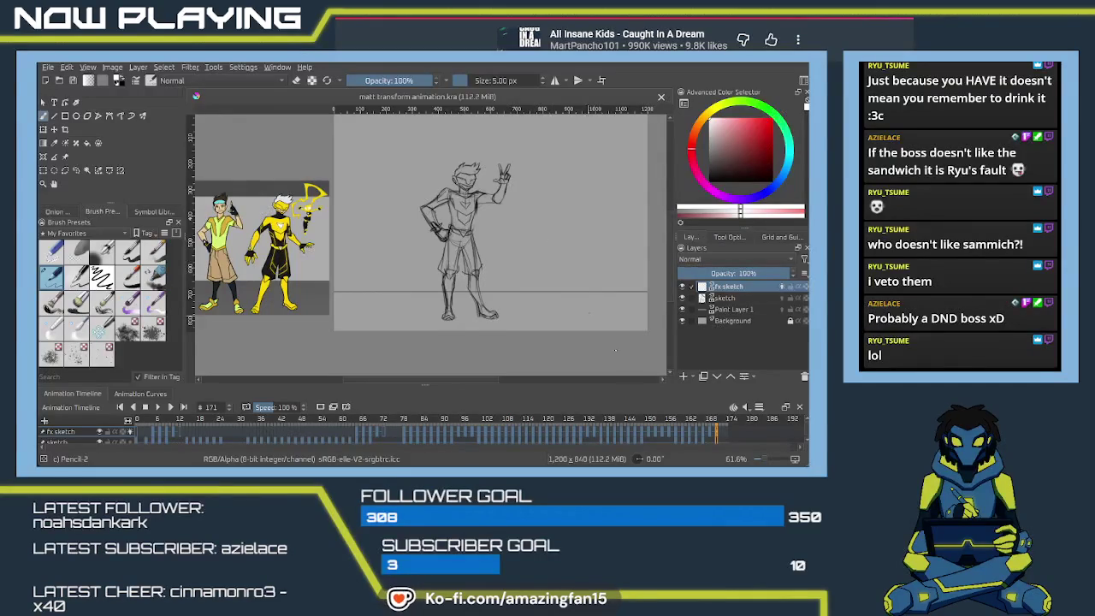
- Return to frame 171 and zoom and pan the canvas onto the sketch
drag(712, 436, 711, 438)
click(716, 436)
scroll(436, 239, up, 1)
scroll(436, 239, up, 1)
scroll(436, 239, up, 2)
mouse_move(436, 238)
mouse_down()
mouse_move(488, 282)
mouse_move(513, 286)
mouse_move(566, 252)
mouse_move(551, 248)
mouse_up()
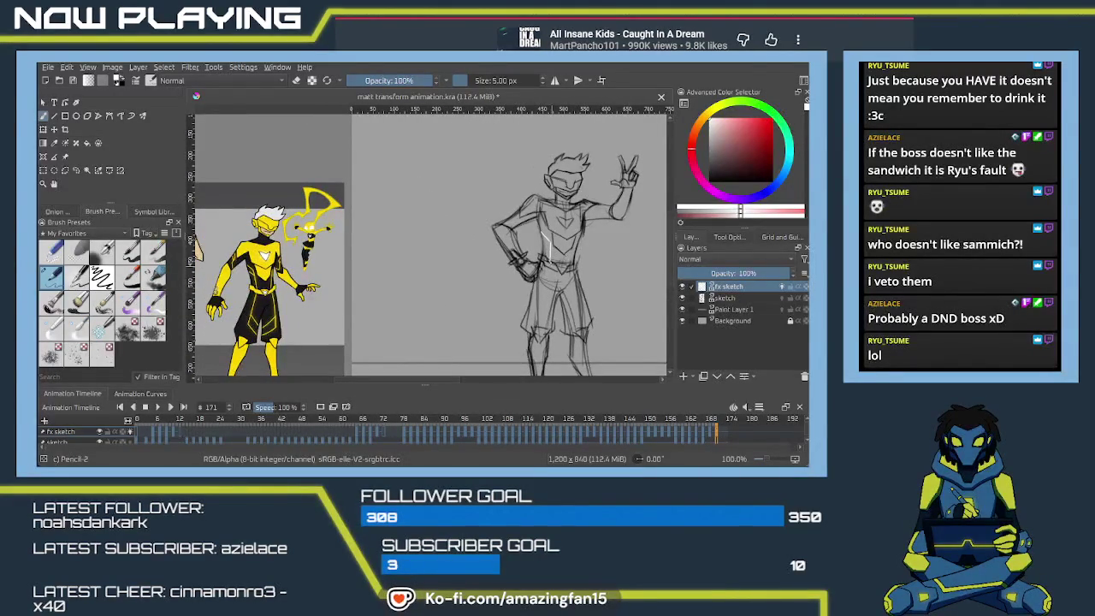
mouse_move(513, 257)
mouse_down()
mouse_move(513, 239)
mouse_move(543, 287)
mouse_up()
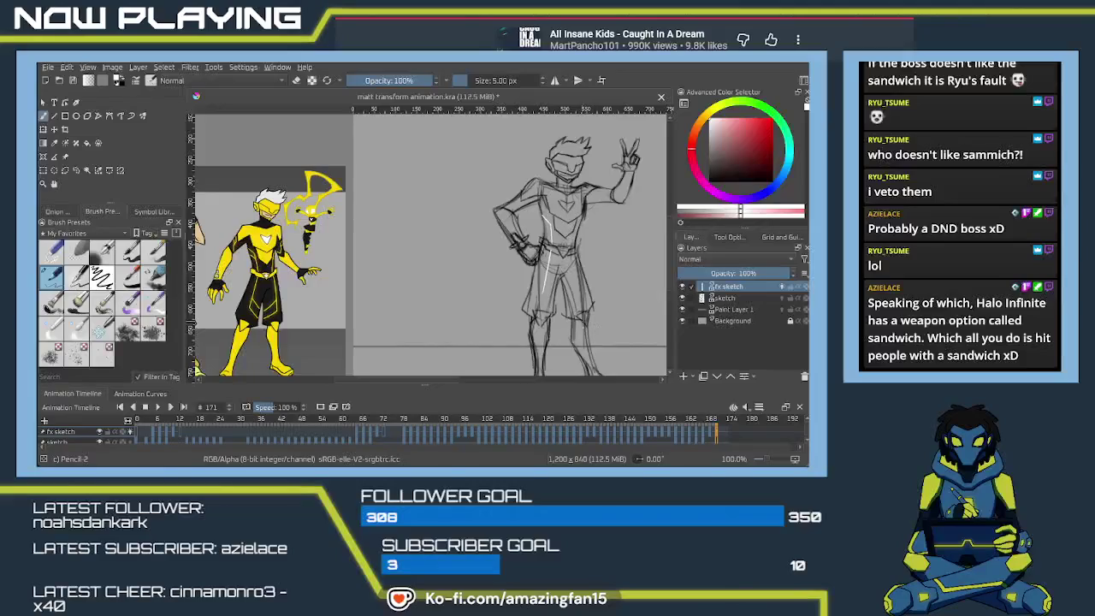
- Paint white effect lines down the torso and hip, undoing the last stroke
drag(549, 256, 544, 306)
drag(580, 261, 567, 305)
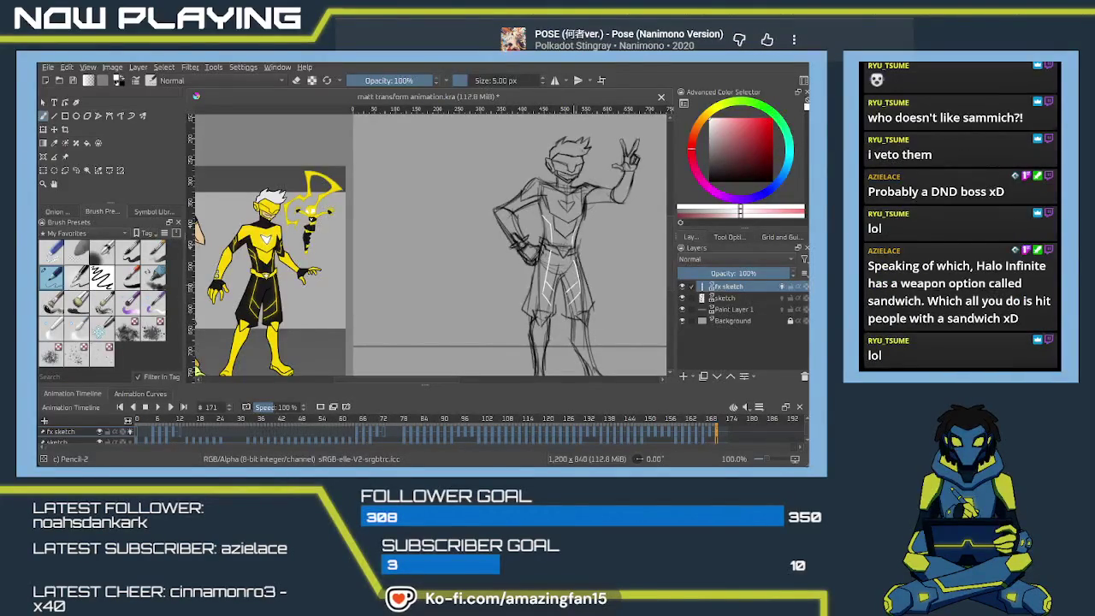
key(ctrl+z)
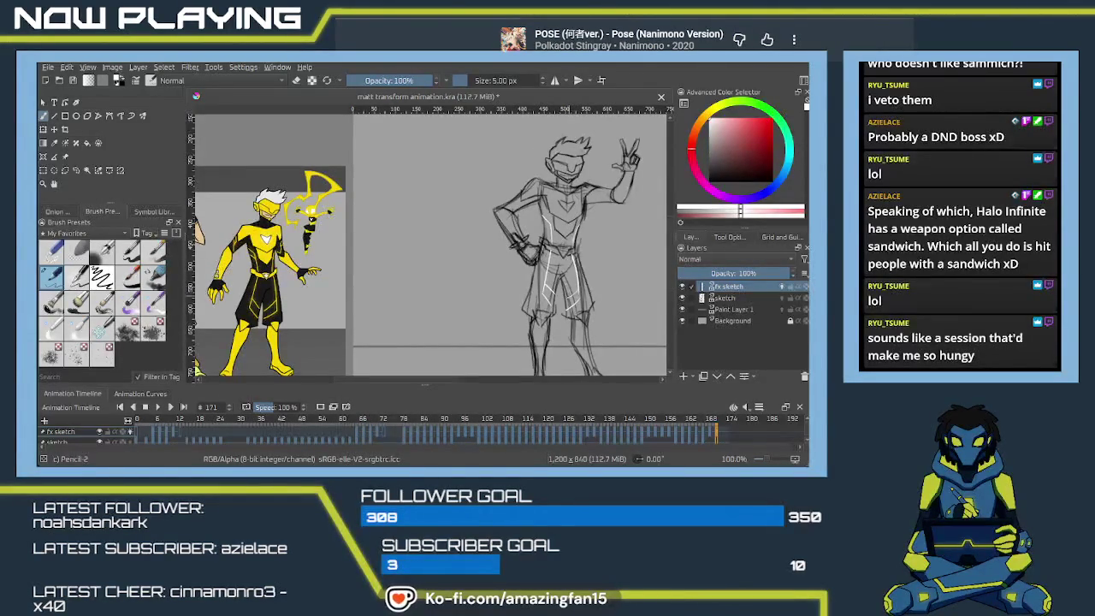
- Reframe the view, choose the Elliptical Selection tool for the torso, and go to frame 169
drag(545, 259, 568, 265)
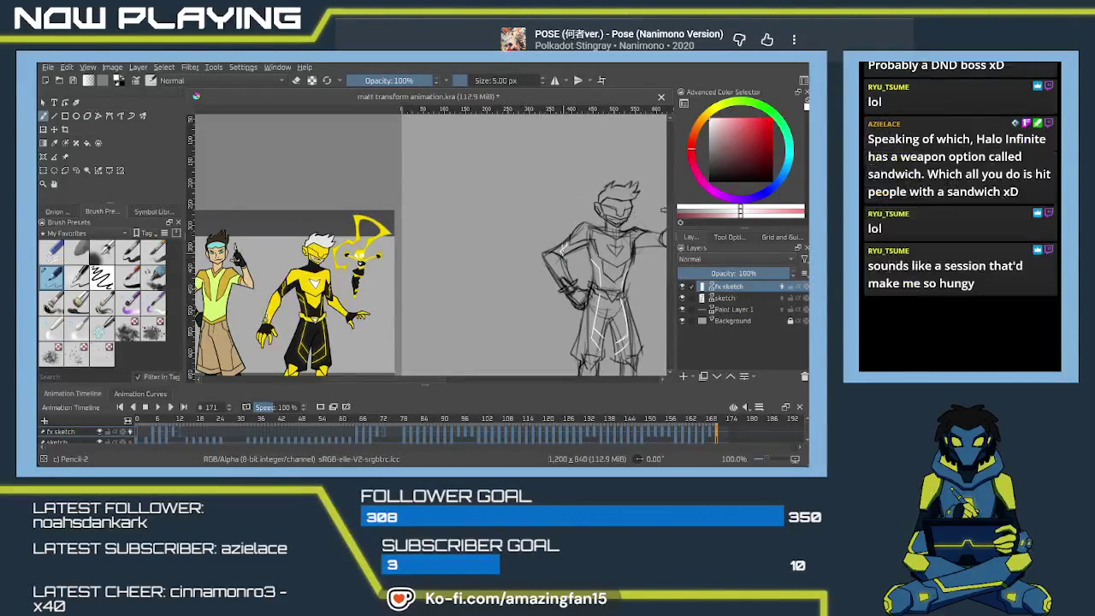
mouse_move(657, 257)
mouse_down()
mouse_move(572, 263)
mouse_move(597, 261)
mouse_up()
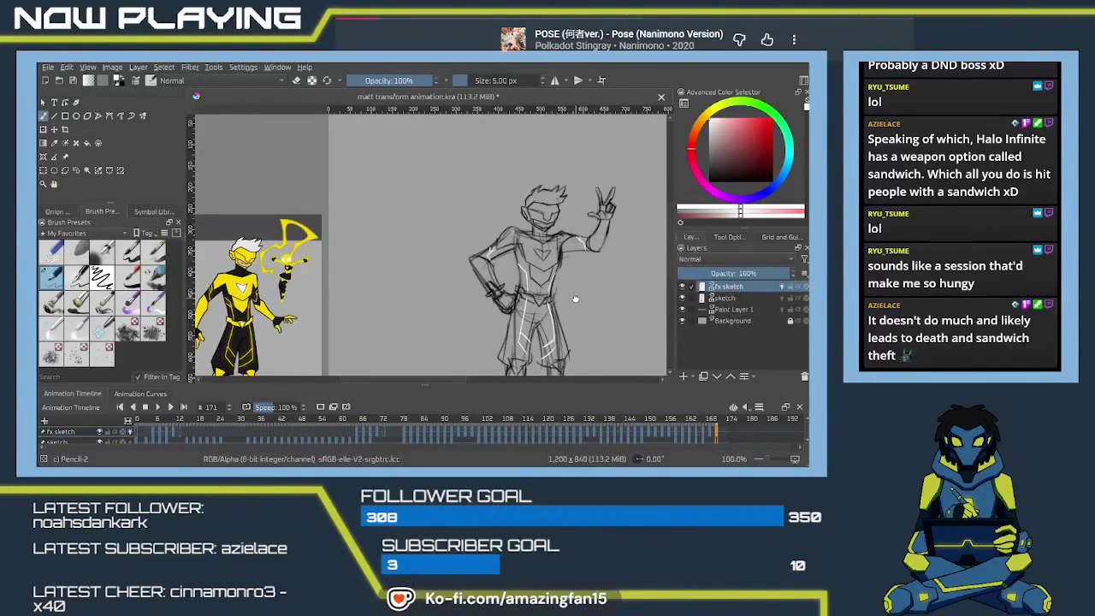
drag(621, 363, 609, 341)
scroll(548, 285, down, 1)
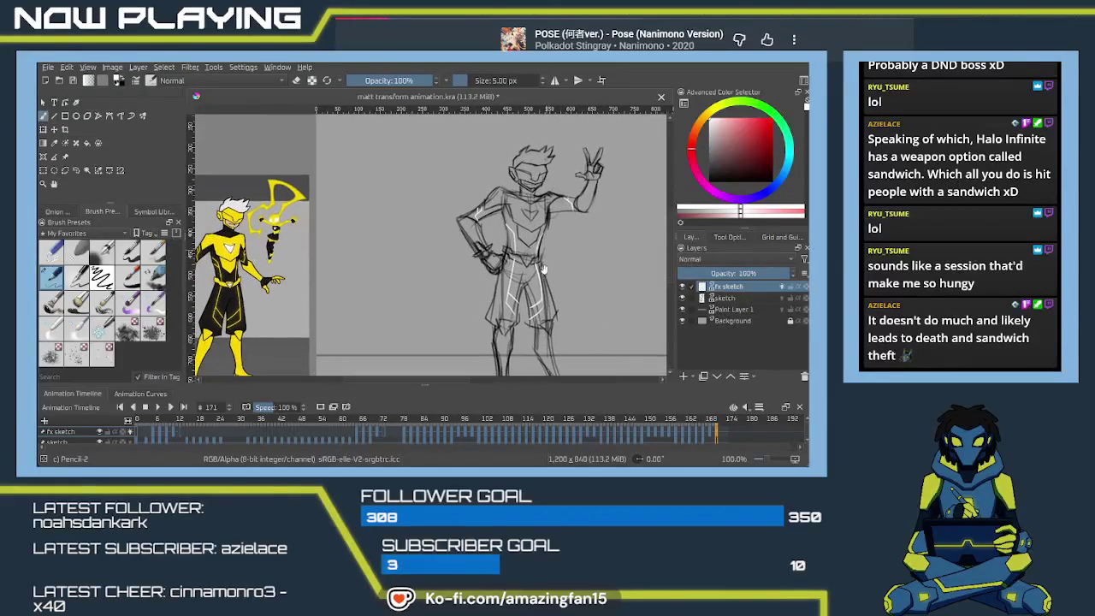
click(76, 170)
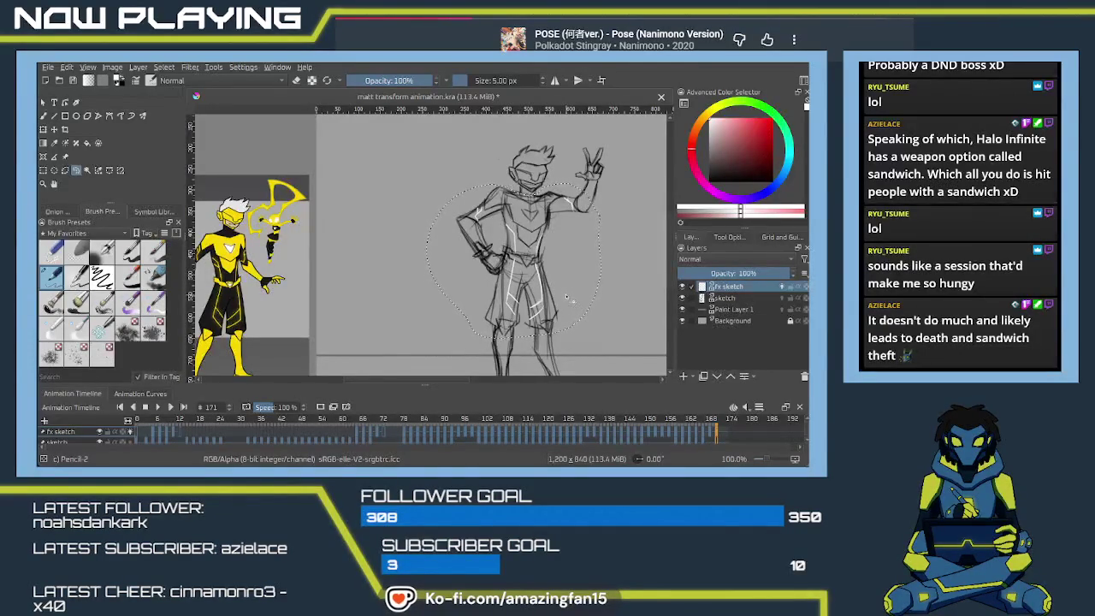
drag(717, 438, 710, 436)
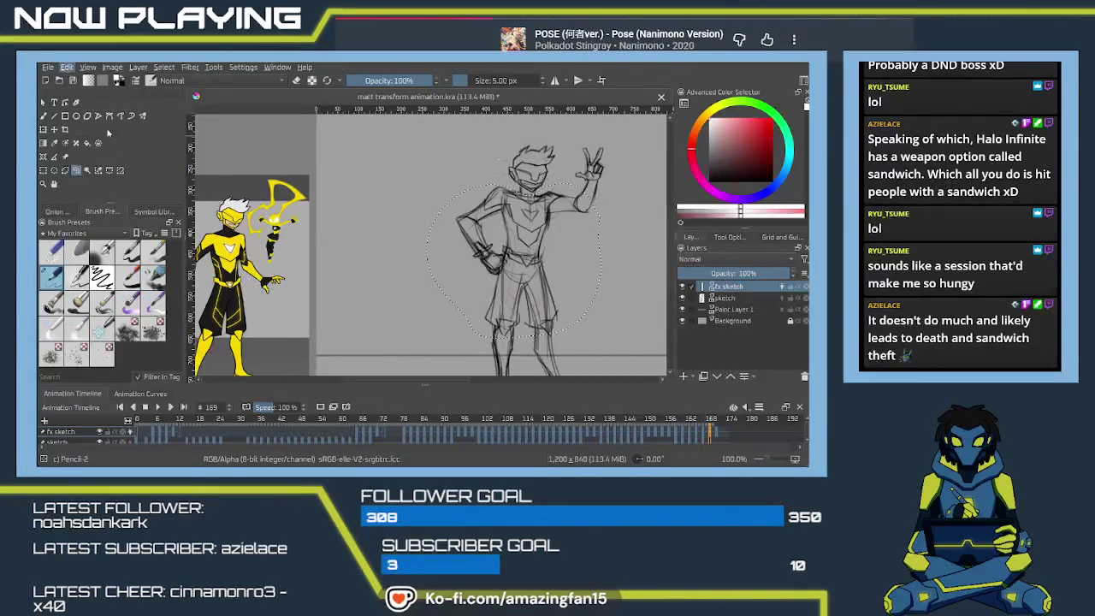
- Erase the torso and shorts white lines with Eraser Soft, then go to frame 167
key(ctrl+t)
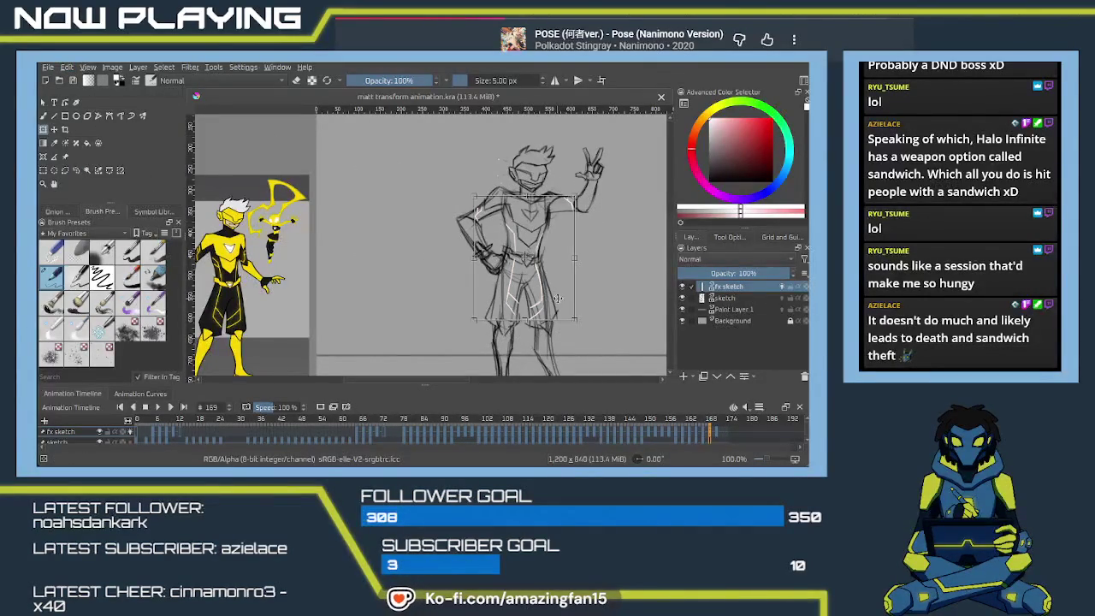
key(Return)
key(b)
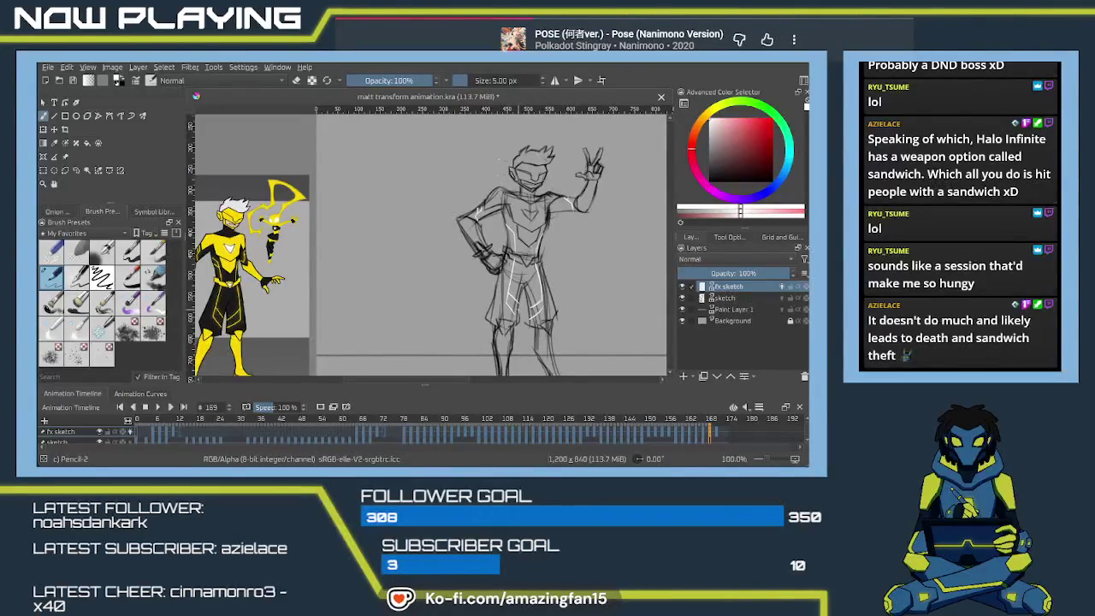
key(e)
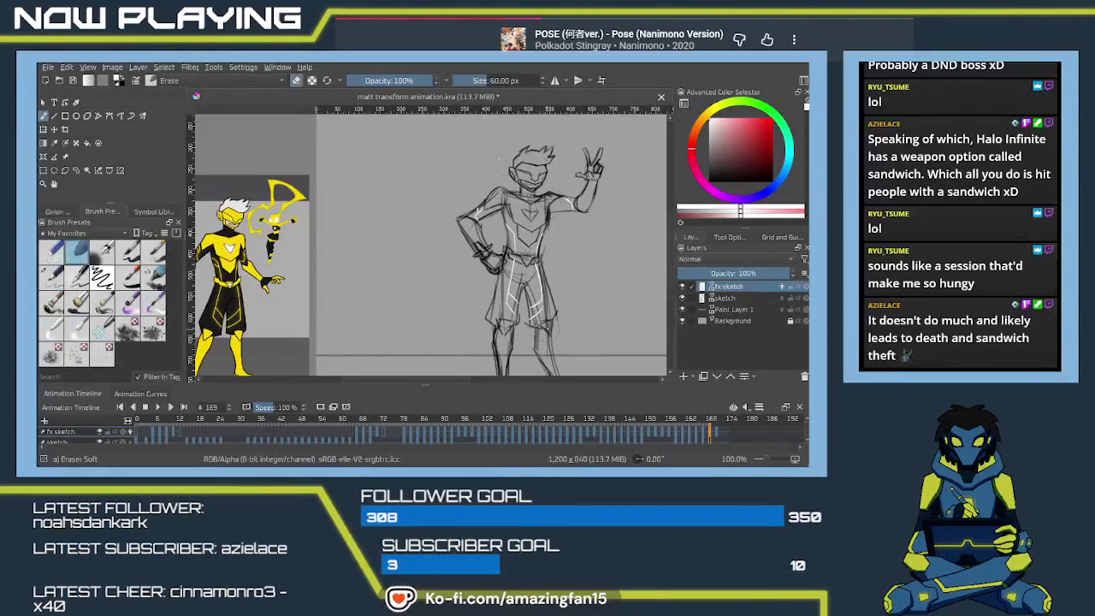
drag(509, 291, 513, 313)
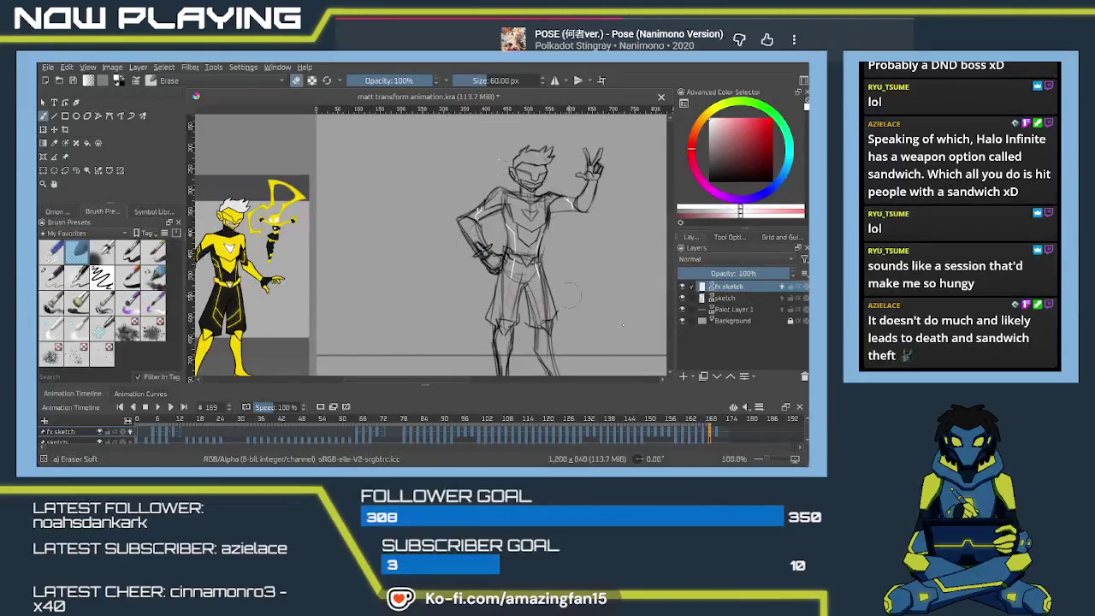
drag(706, 432, 703, 434)
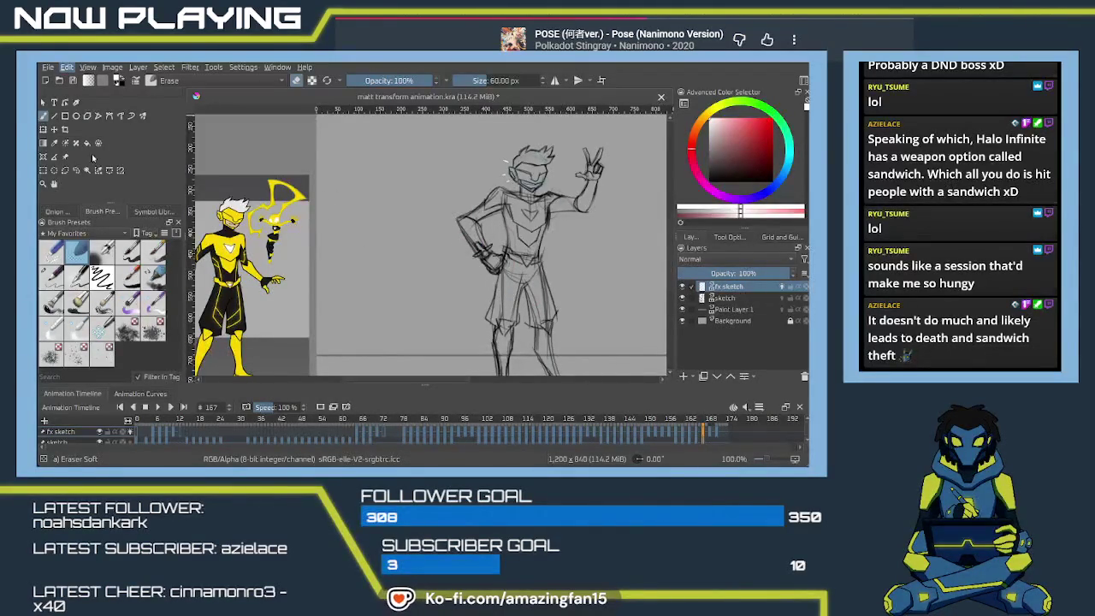
- Erase the white leg lines with Eraser Soft, zooming in and shrinking the brush
key(ctrl+t)
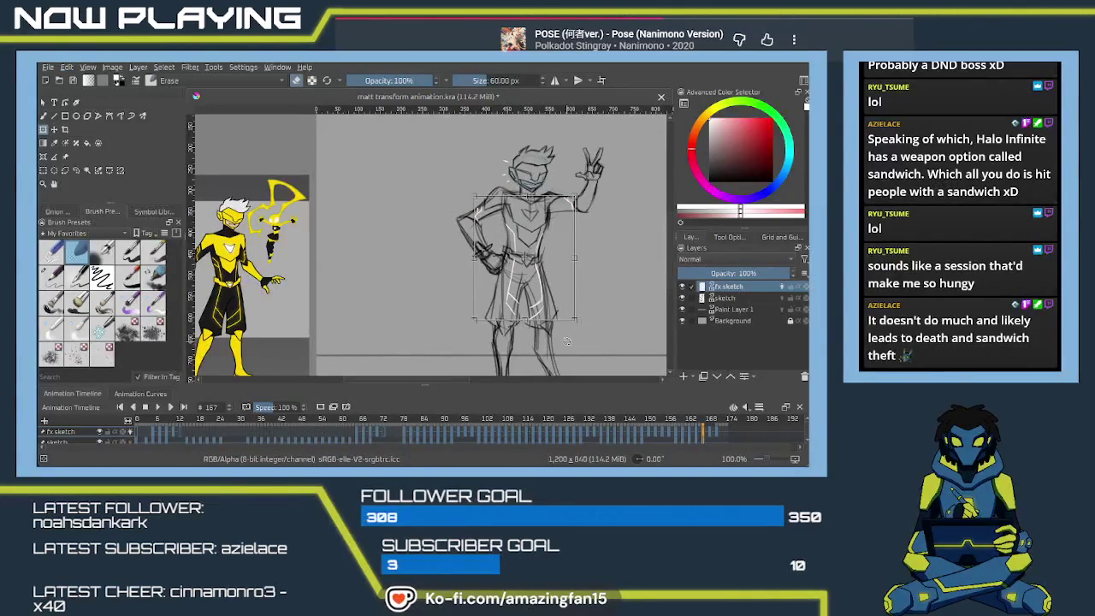
key(Return)
key(b)
mouse_move(513, 290)
mouse_down()
mouse_move(537, 309)
mouse_move(541, 277)
mouse_move(506, 258)
mouse_up()
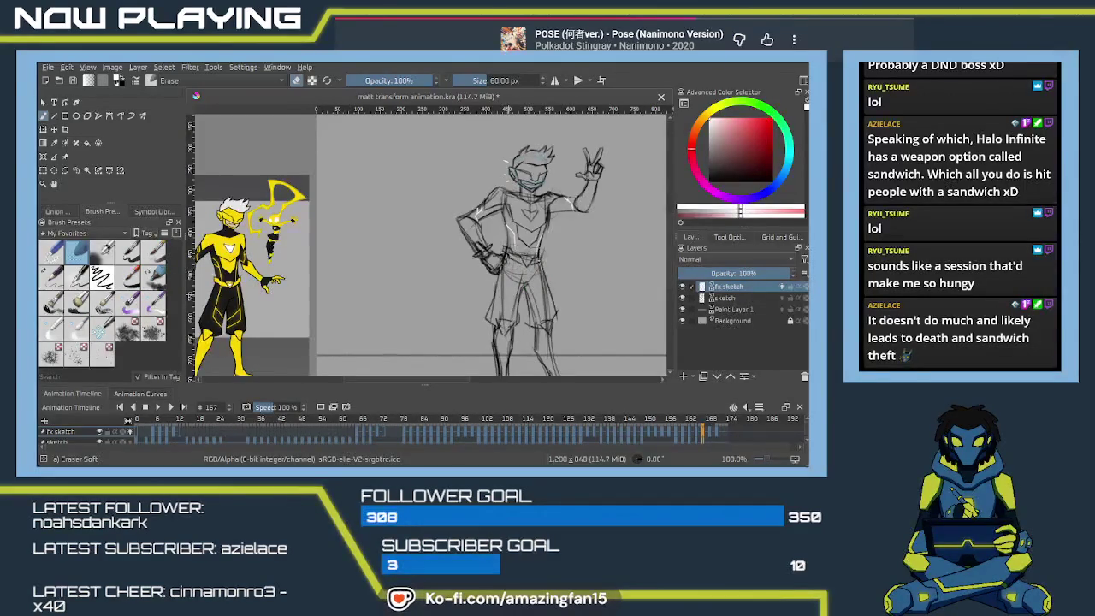
drag(197, 291, 199, 248)
key(bracketleft)
key(Right)
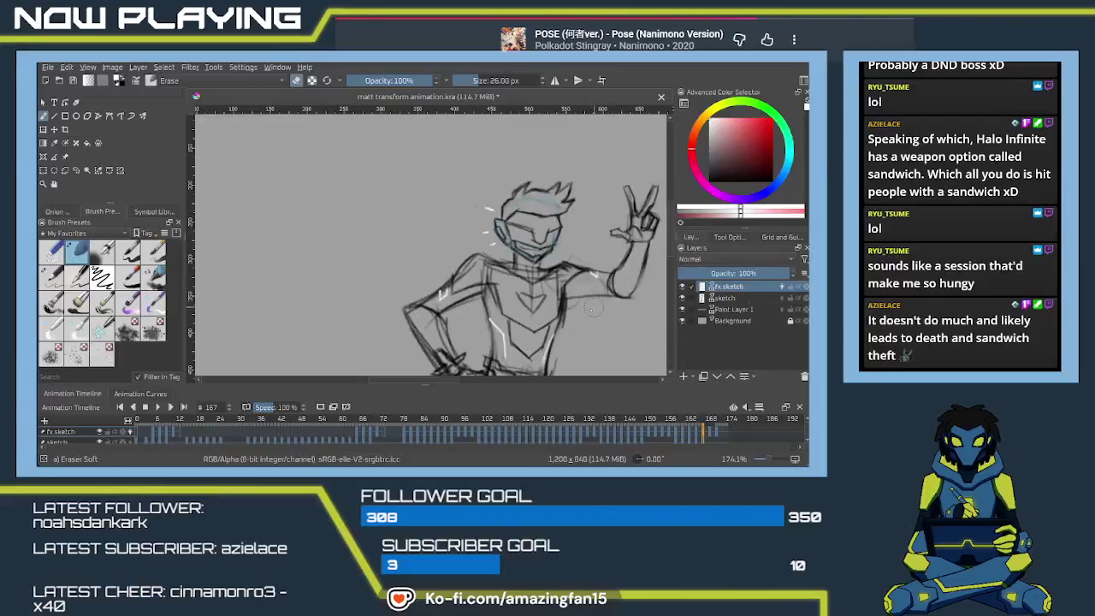
- On frame 165, erase the white waist and right-leg lines, undoing one erasure
scroll(592, 308, down, 2)
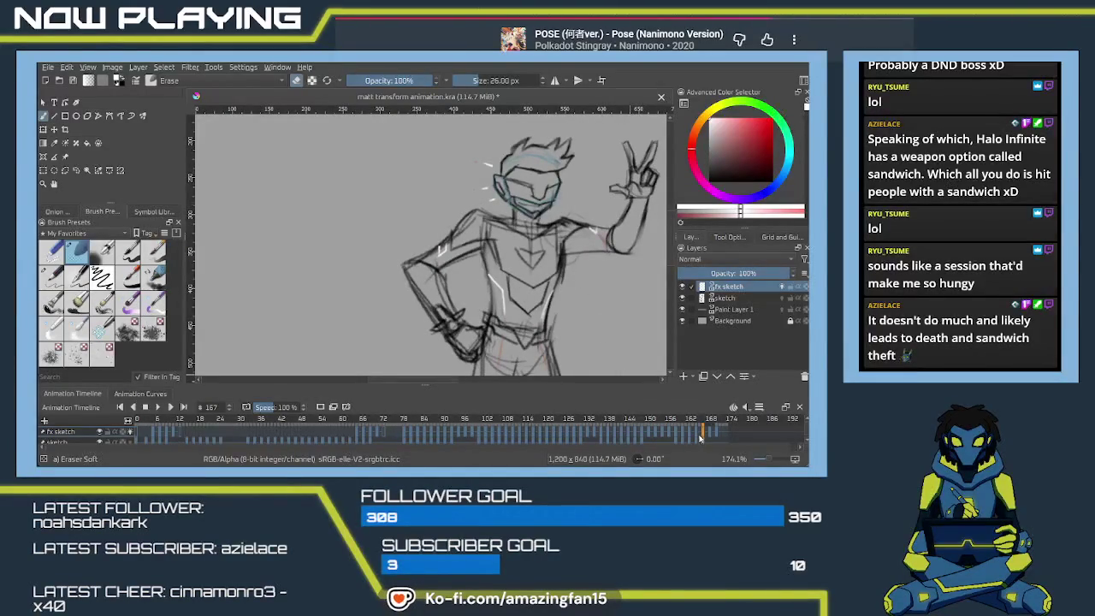
click(697, 434)
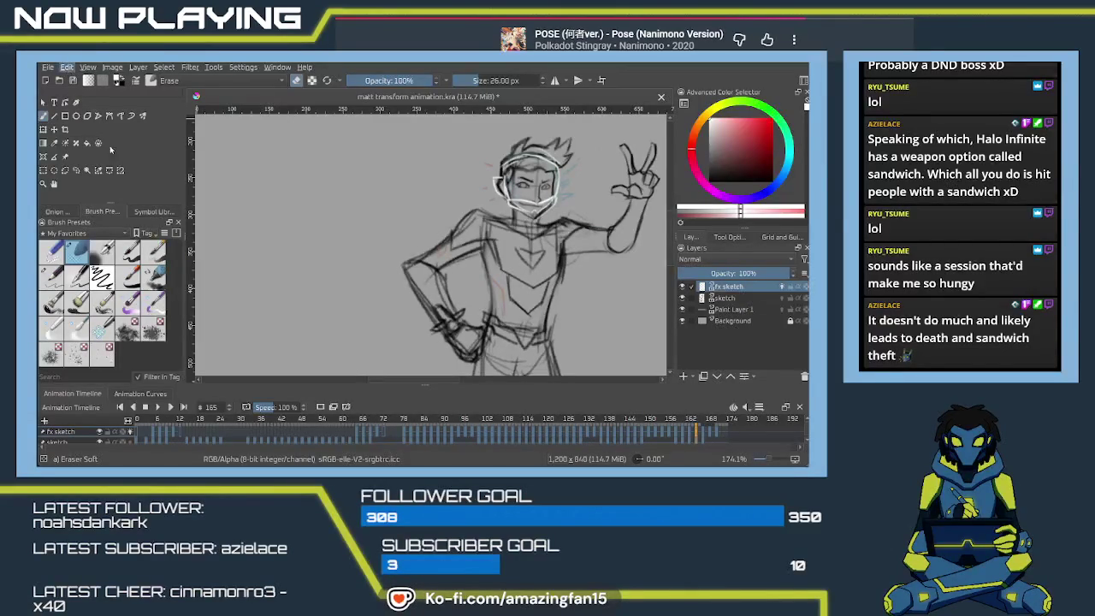
key(ctrl+t)
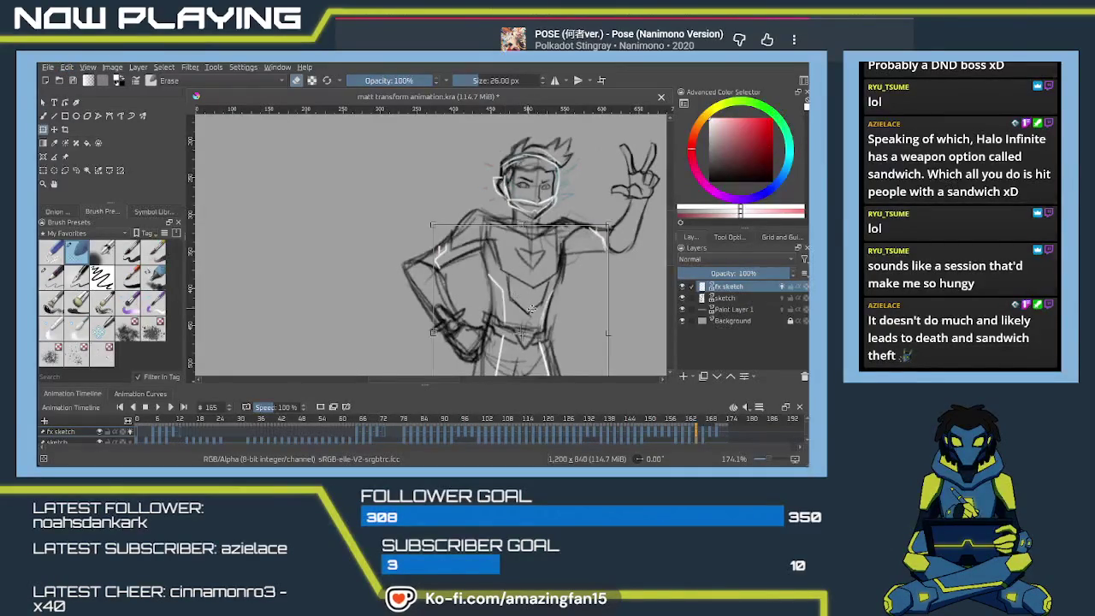
scroll(526, 325, down, 3)
key(b)
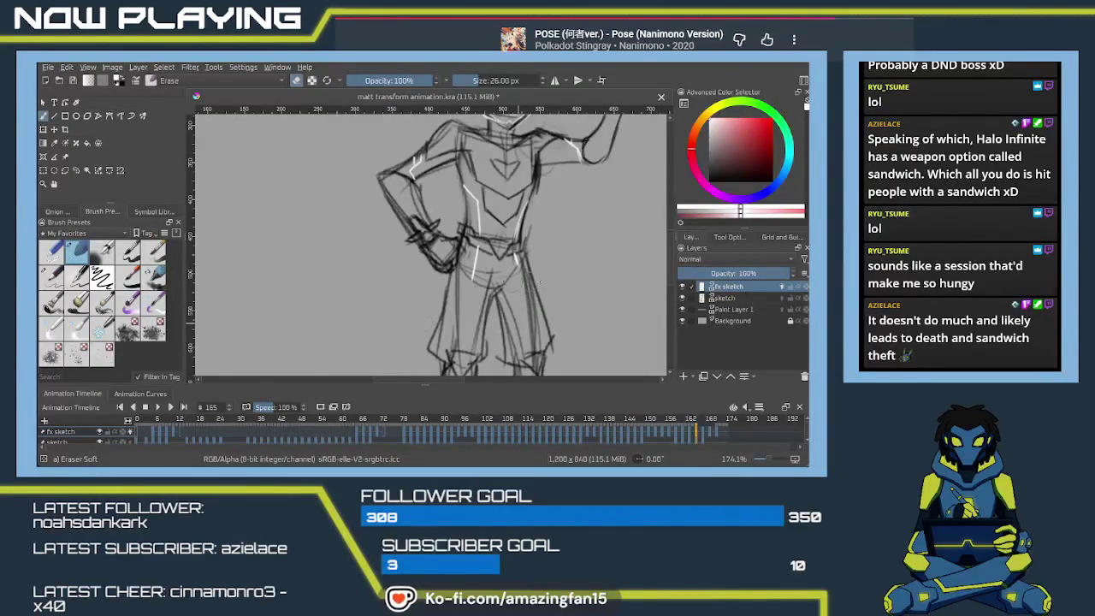
drag(476, 272, 470, 221)
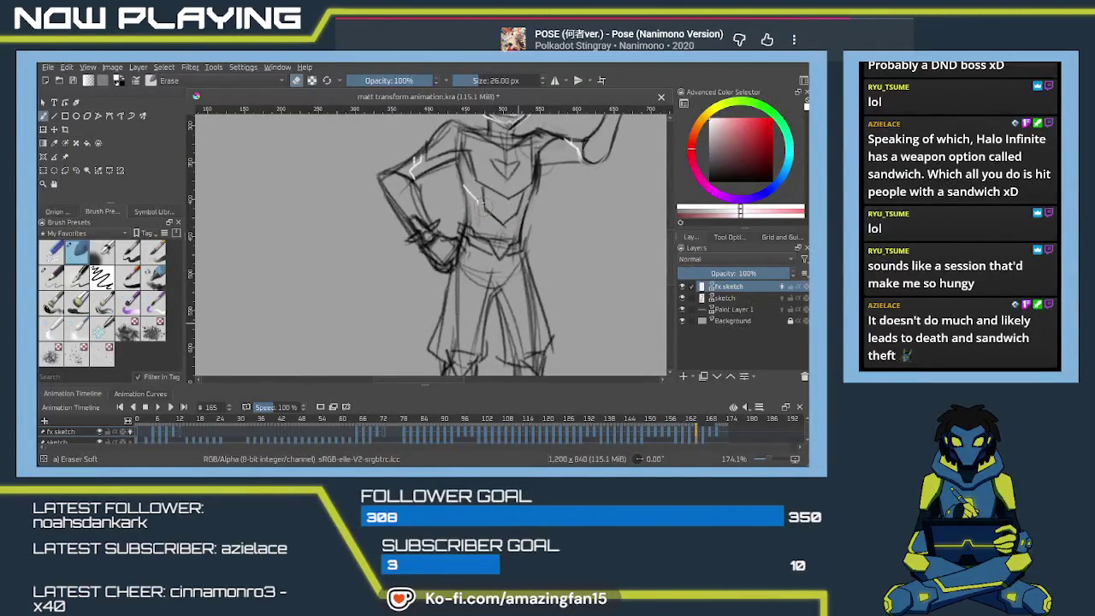
key(ctrl+z)
key(ctrl+z)
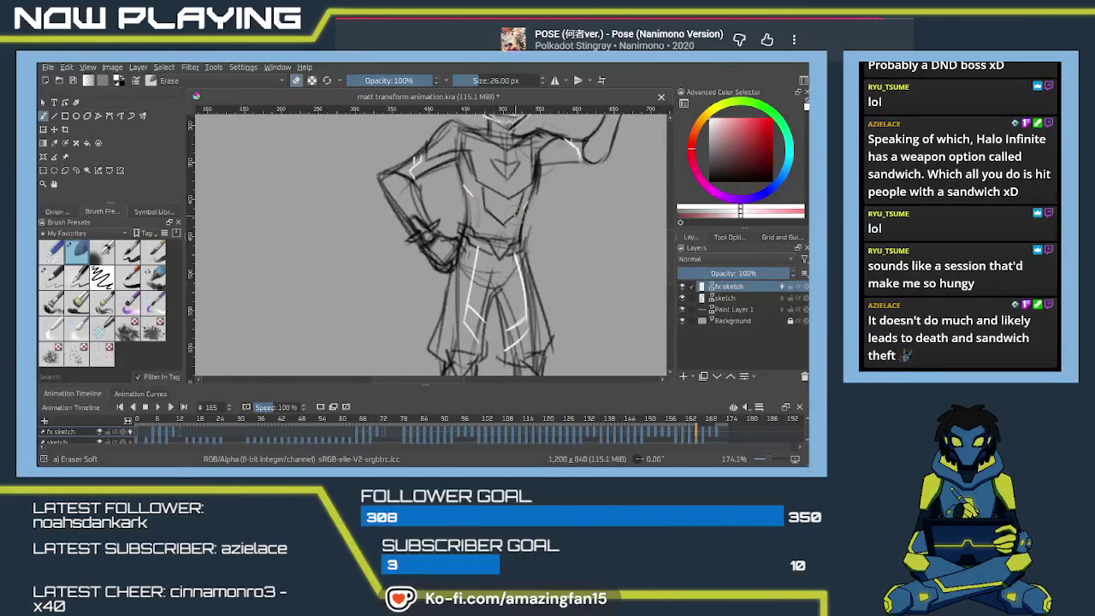
drag(521, 255, 516, 285)
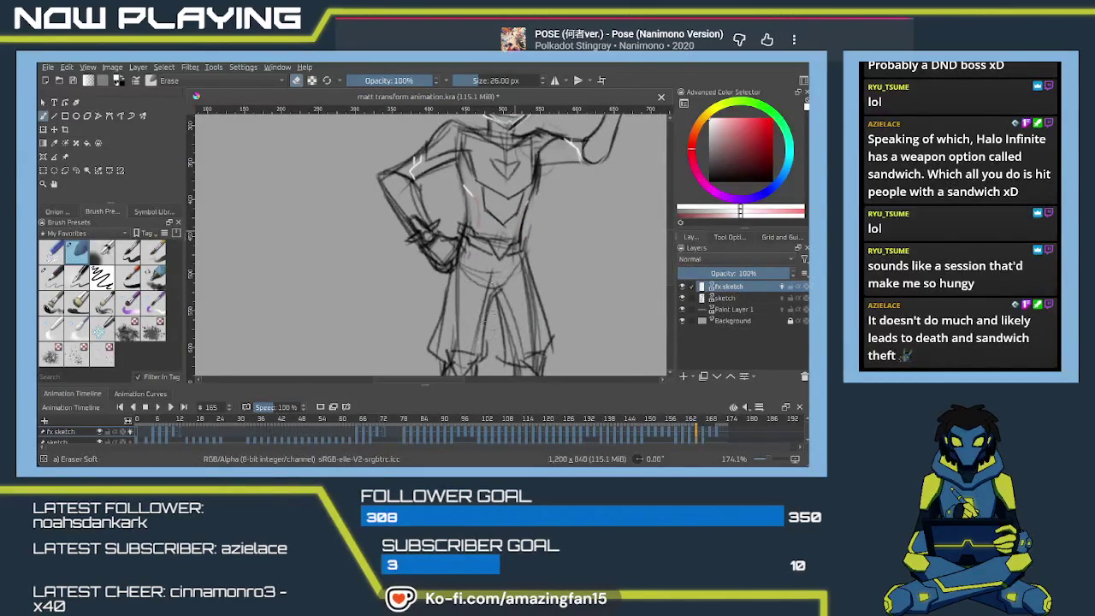
- Move to frame 163, switch back to the pencil, and zoom out to the whole figure
key(Right)
drag(460, 276, 498, 336)
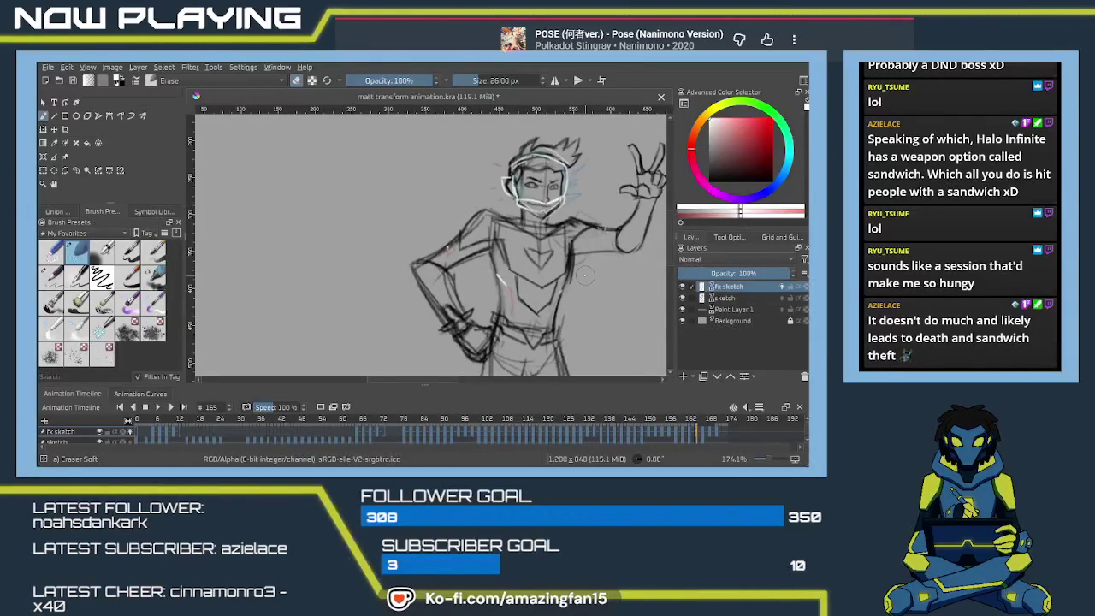
drag(691, 436, 685, 437)
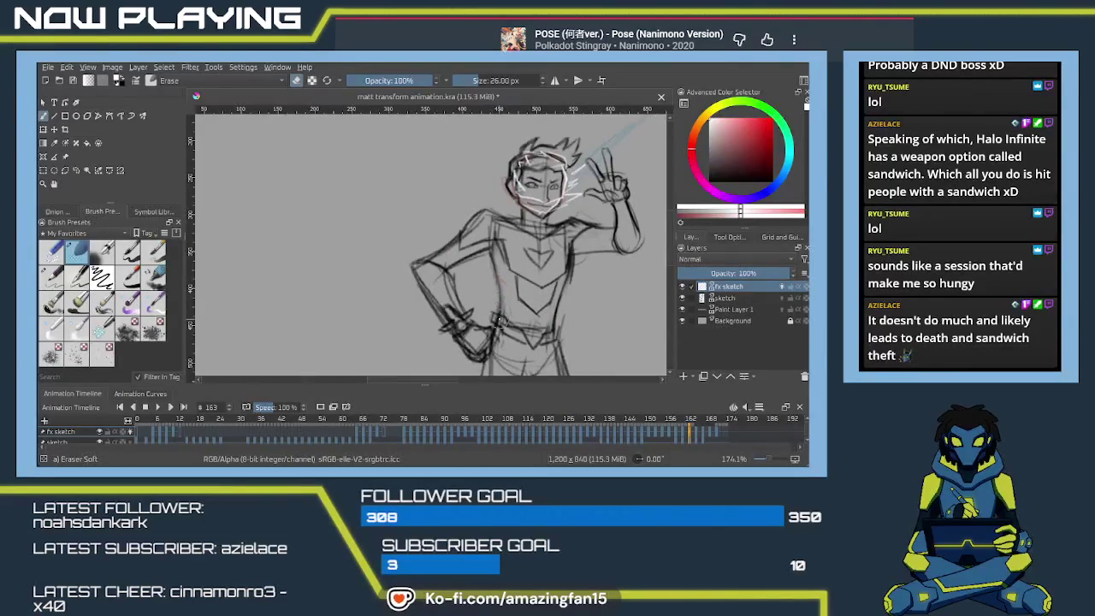
key(slash)
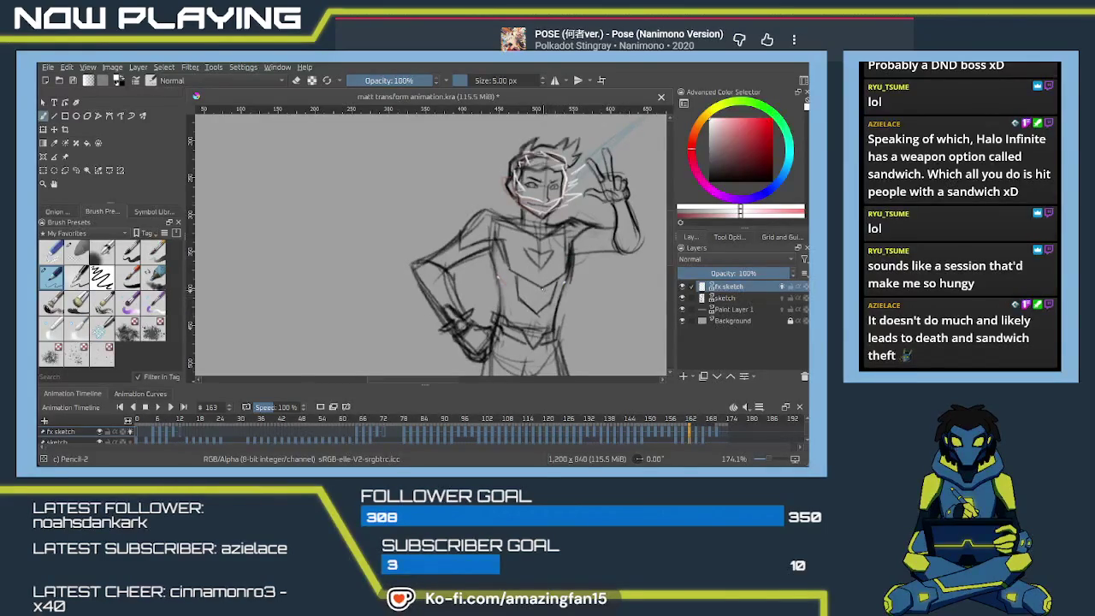
key(minus)
key(minus)
key(minus)
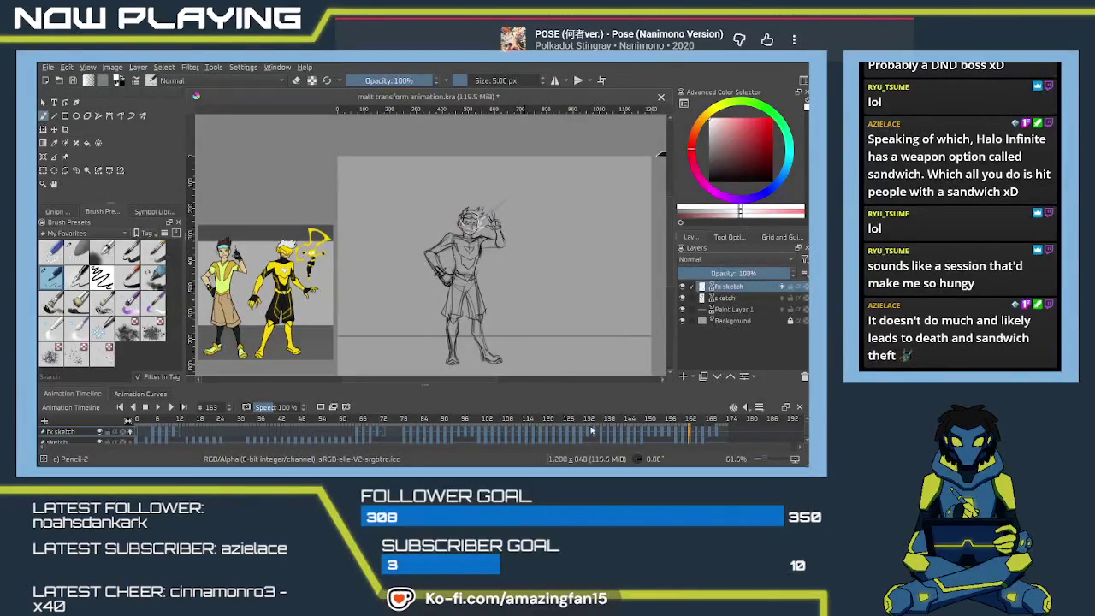
- Play the animation from frame 75 and stop it at frame 167
click(391, 432)
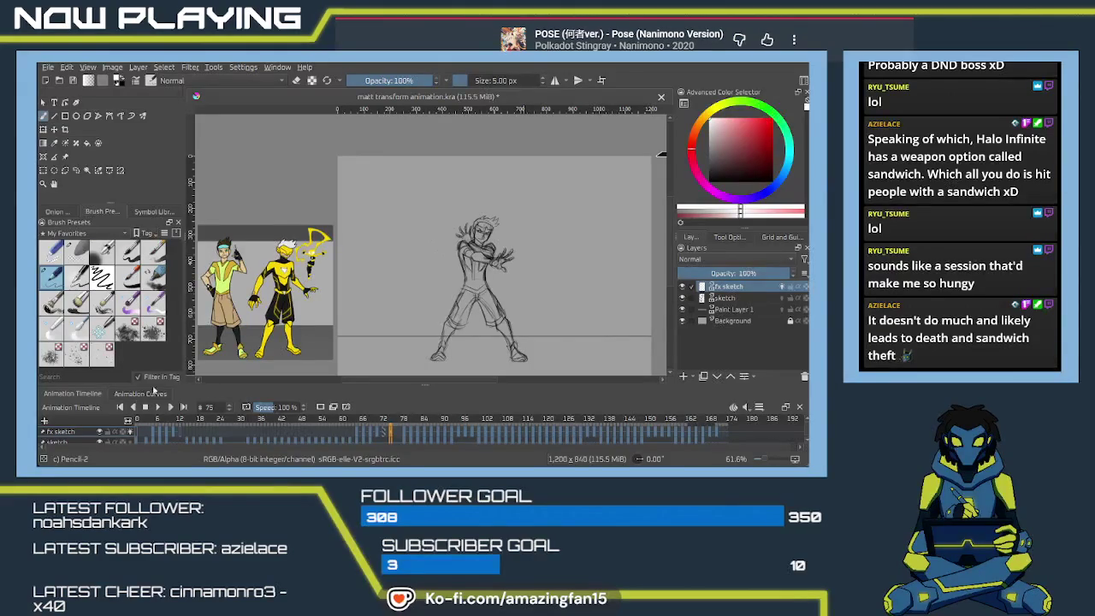
click(158, 408)
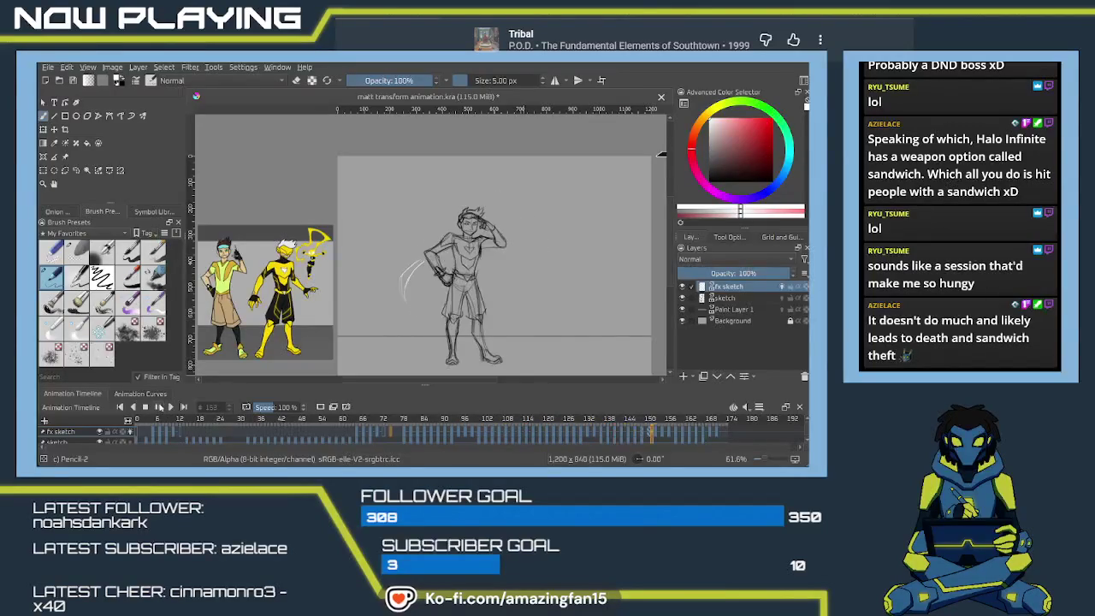
click(160, 408)
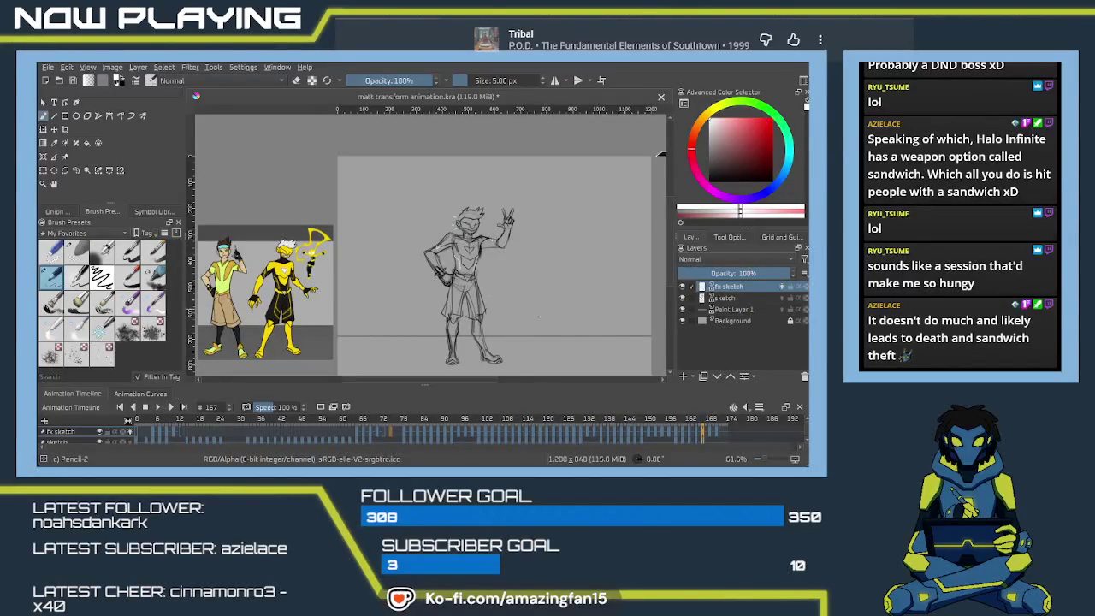
- Step through frames 164 to 167, zooming in on the character's head
drag(697, 436, 690, 434)
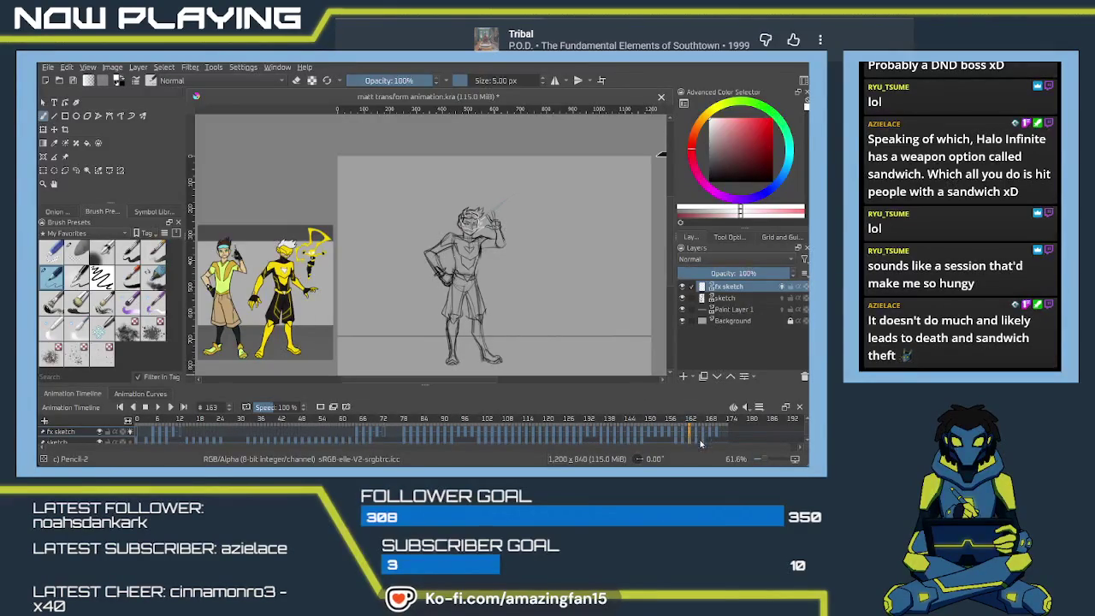
click(693, 434)
click(697, 434)
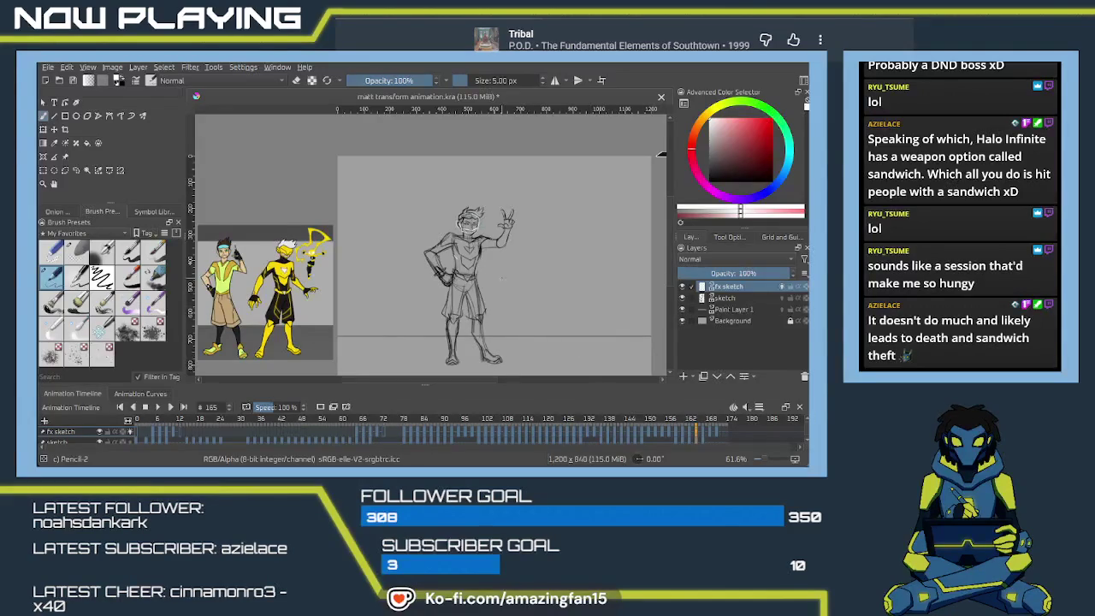
scroll(502, 278, up, 2)
scroll(500, 287, up, 1)
scroll(496, 295, up, 1)
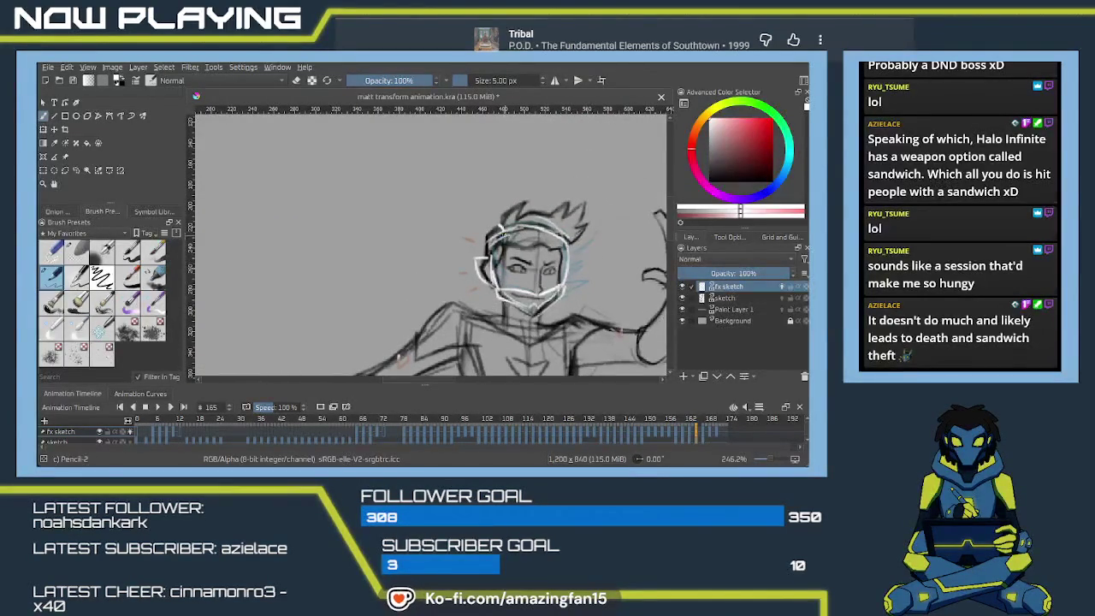
click(702, 435)
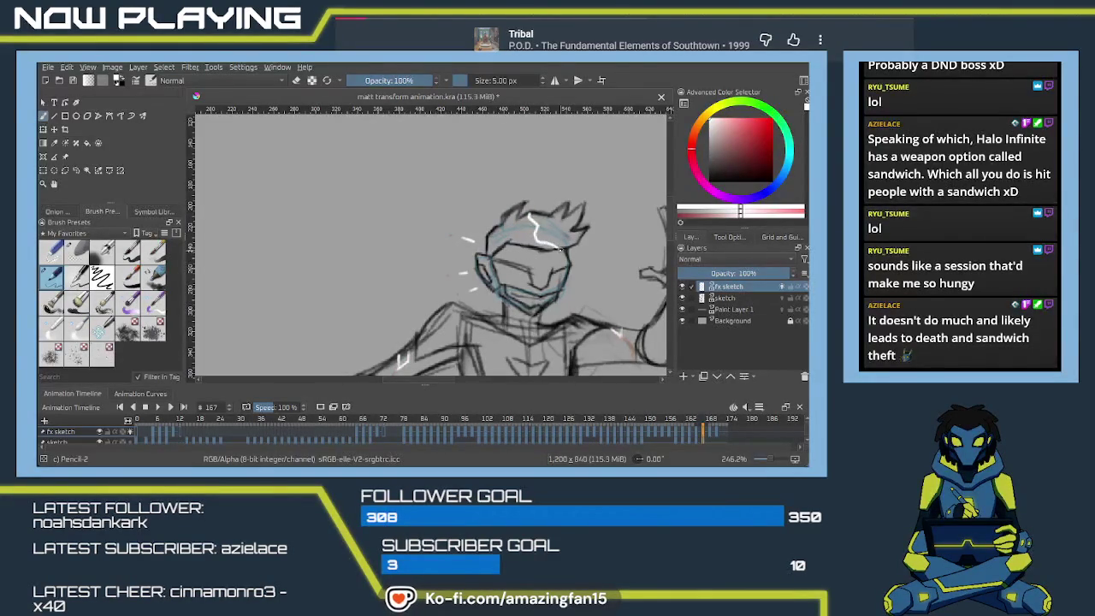
- Go to frame 171 and draw a white zigzag stroke over the hair with Pencil-2
click(709, 432)
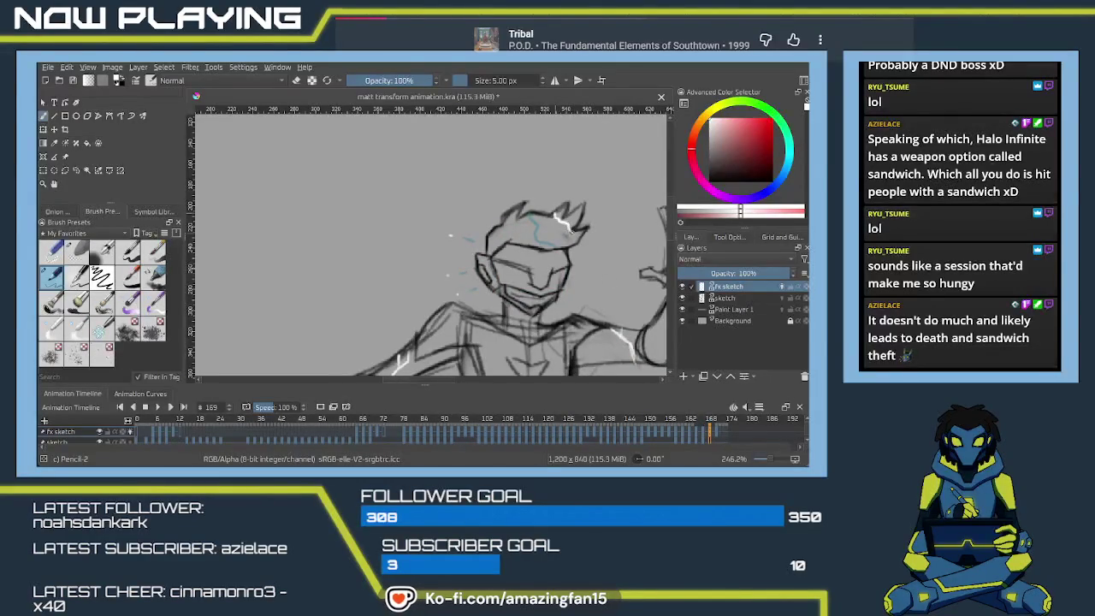
click(716, 434)
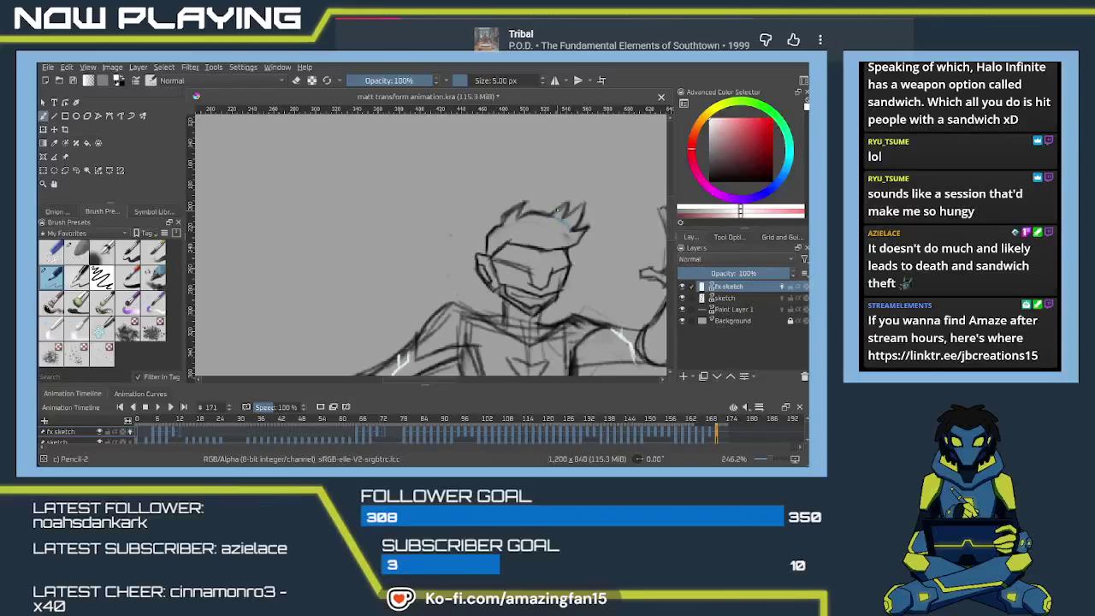
drag(561, 209, 584, 205)
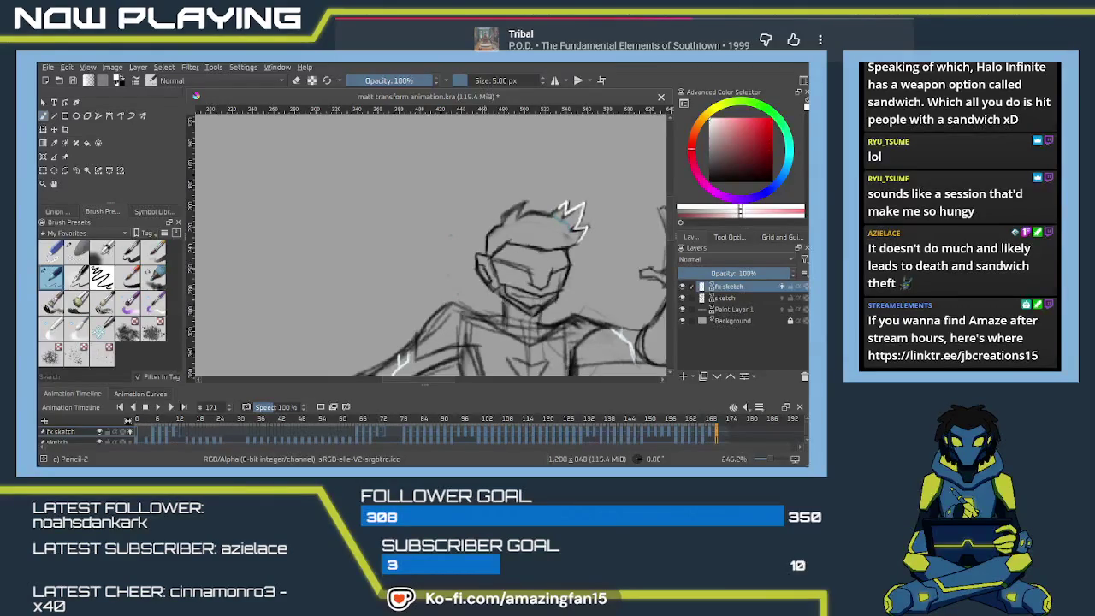
scroll(590, 272, down, 4)
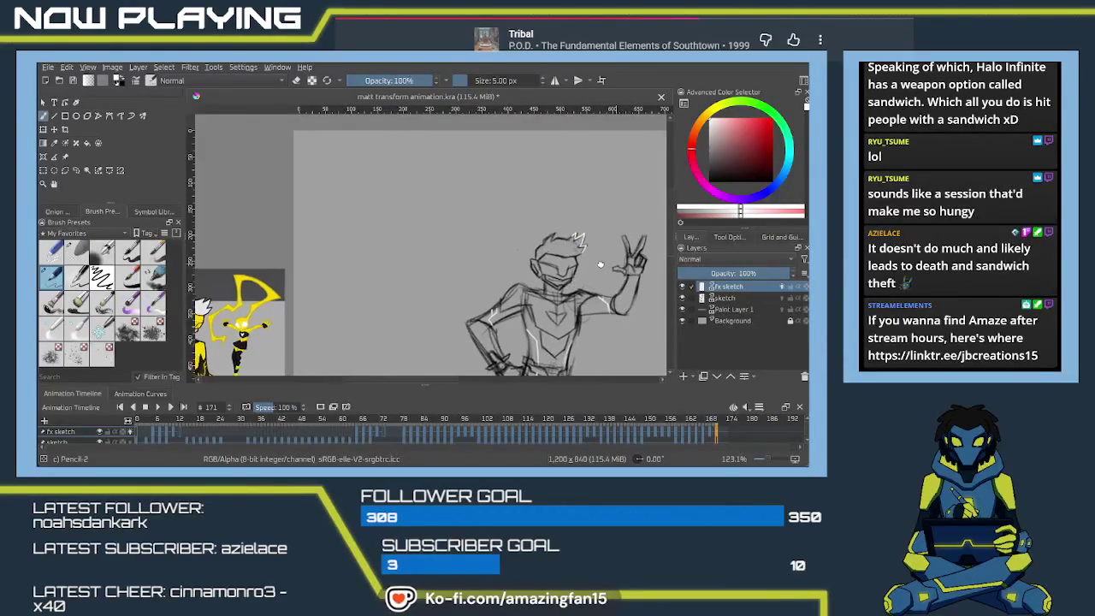
- Zoom out to 70.7% and play the animation from the start
scroll(562, 204, down, 1)
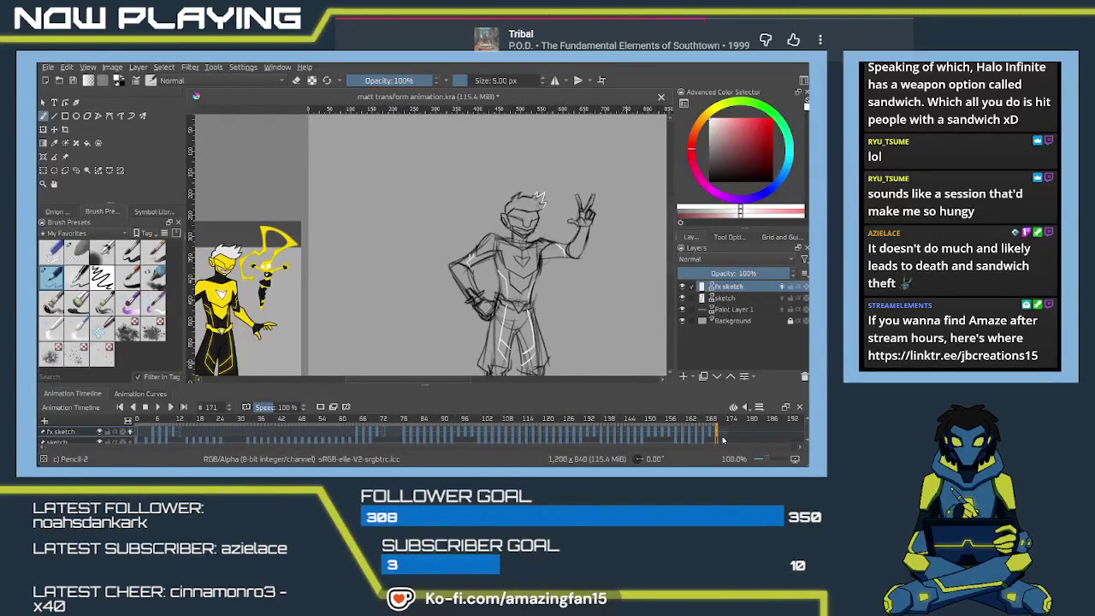
scroll(539, 282, down, 1)
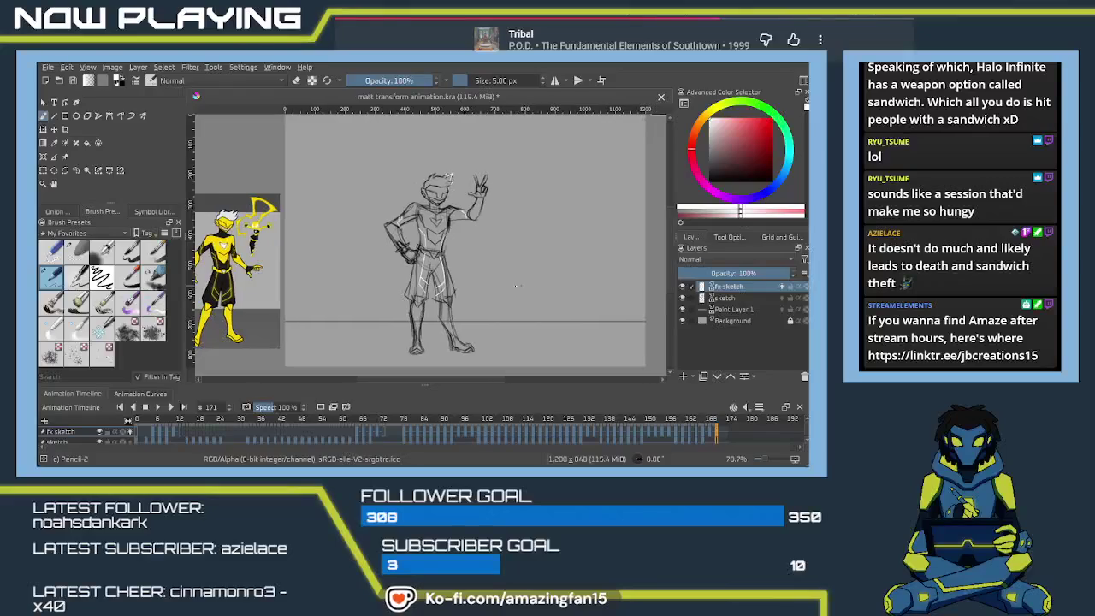
click(171, 407)
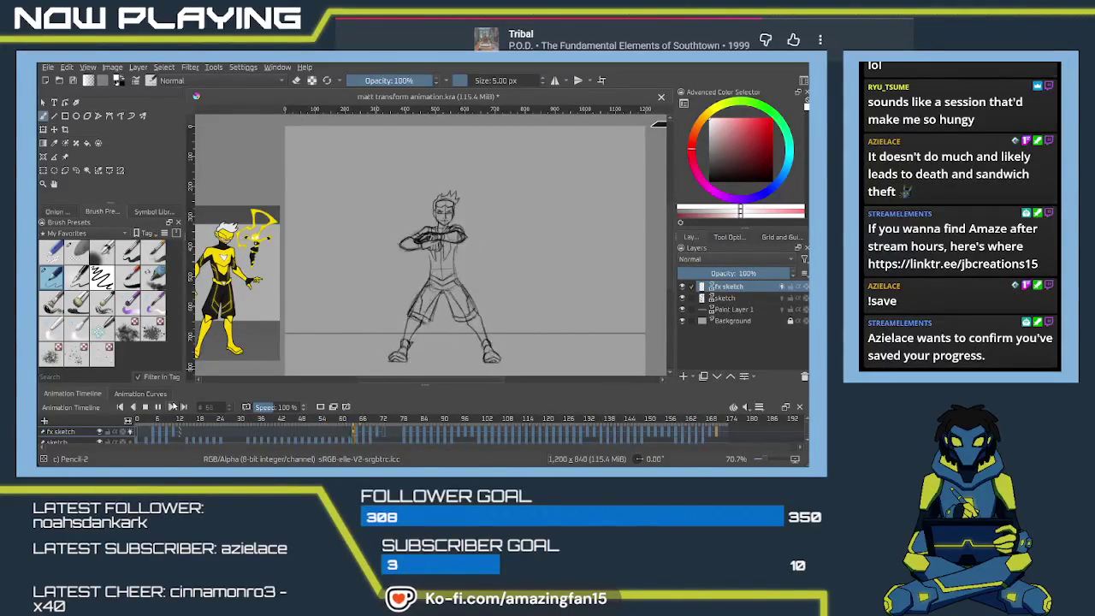
- Stop playback at the crouching pose and advance frame by frame to 93
key(space)
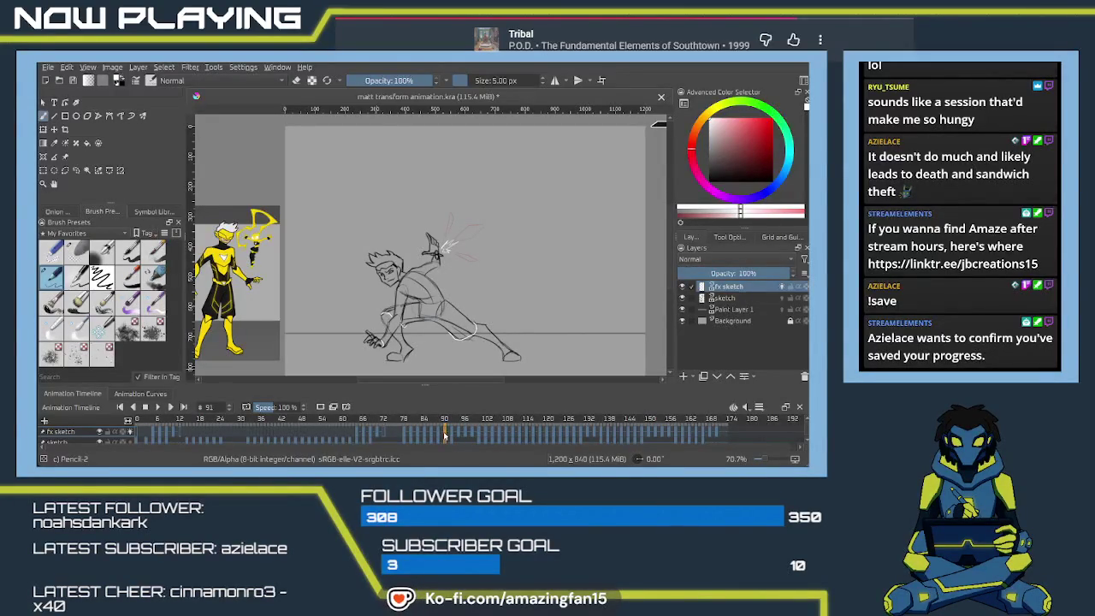
click(170, 407)
click(171, 408)
click(159, 408)
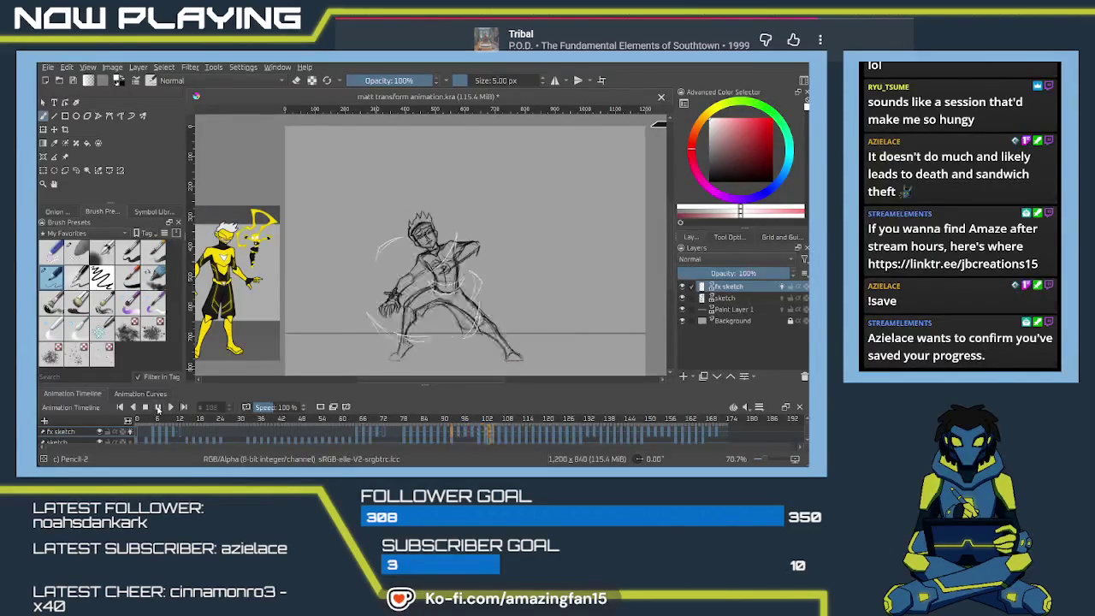
- Compare frames 93 and 95, zoom in slightly, and move on to frame 98
click(458, 435)
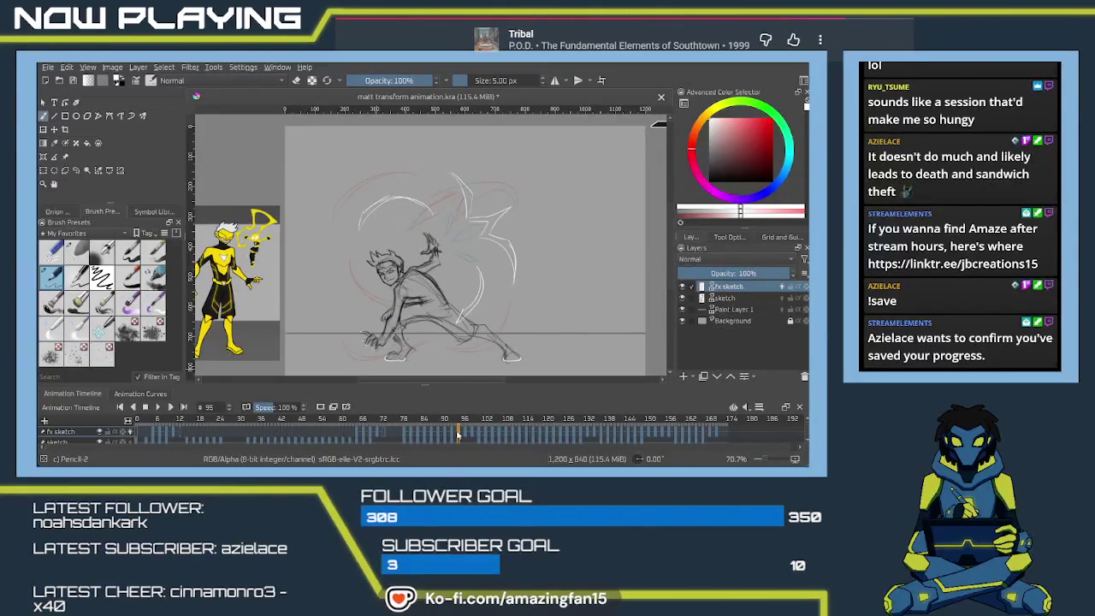
click(450, 434)
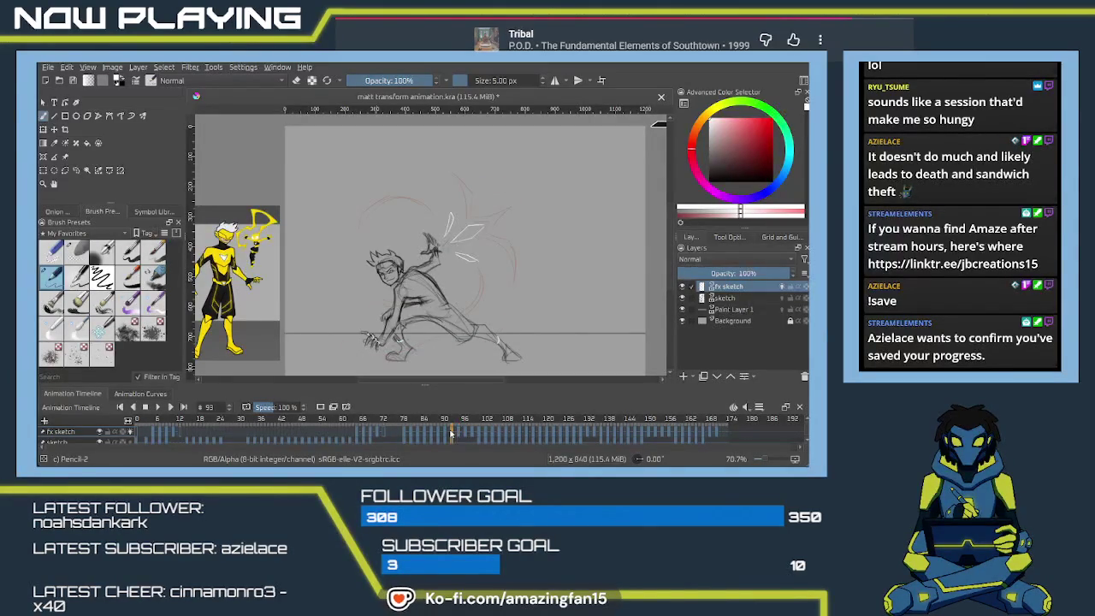
click(458, 434)
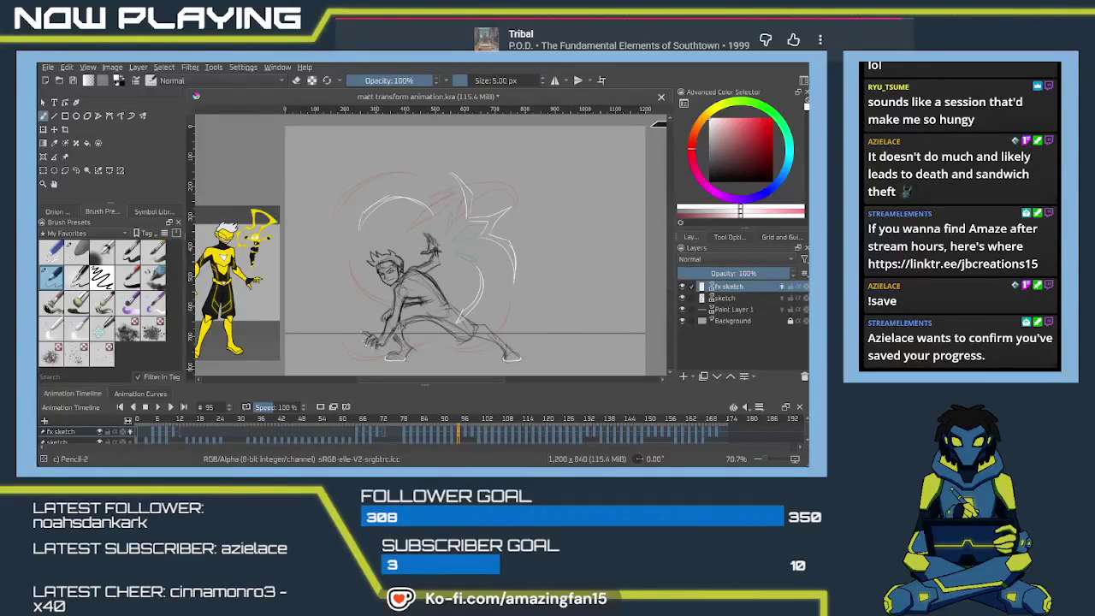
scroll(471, 279, up, 2)
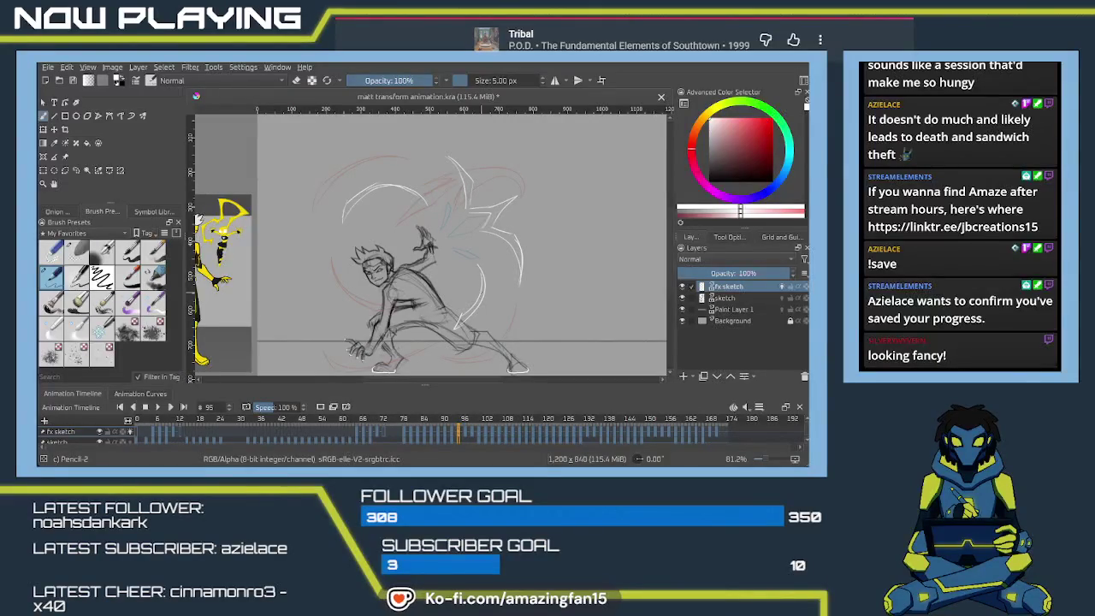
click(469, 433)
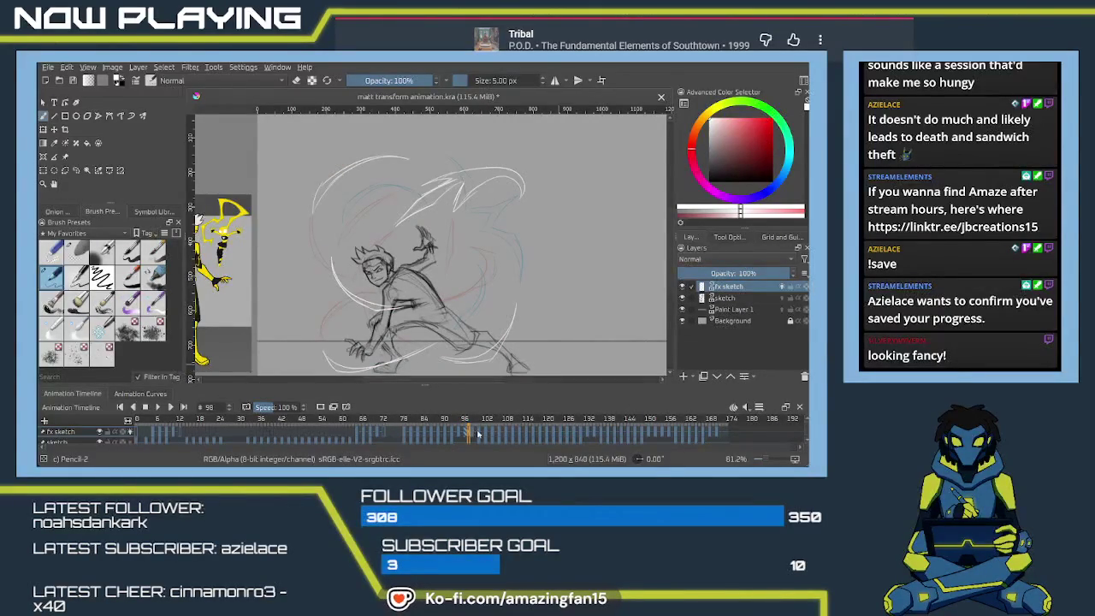
- Play on from frame 99, jump to peace-sign frame 171, compare neighbours, and select Eraser Soft
click(472, 434)
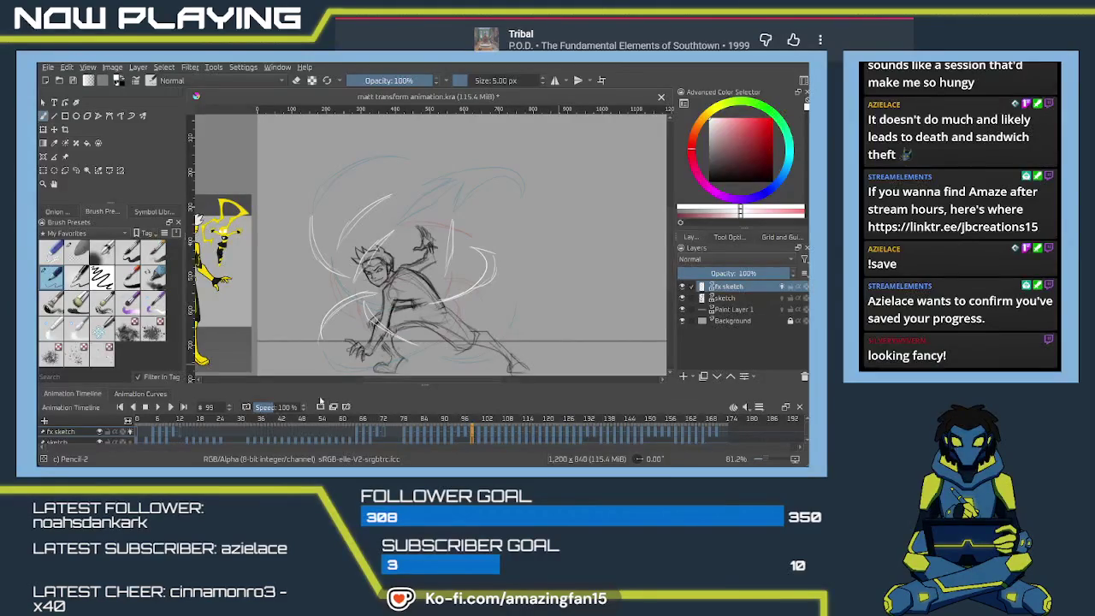
click(158, 408)
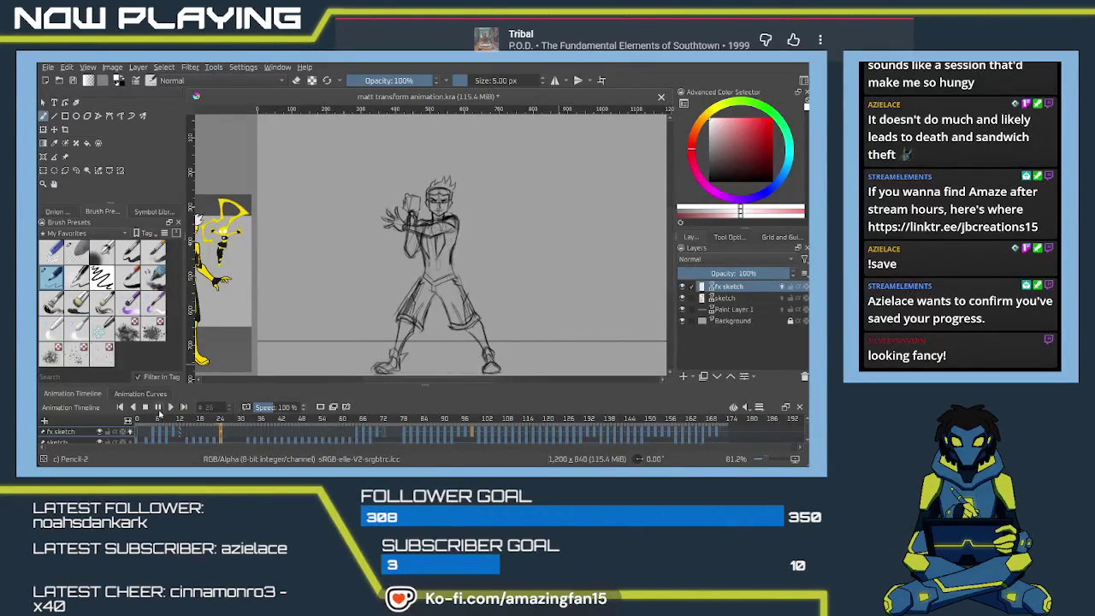
click(159, 409)
click(717, 436)
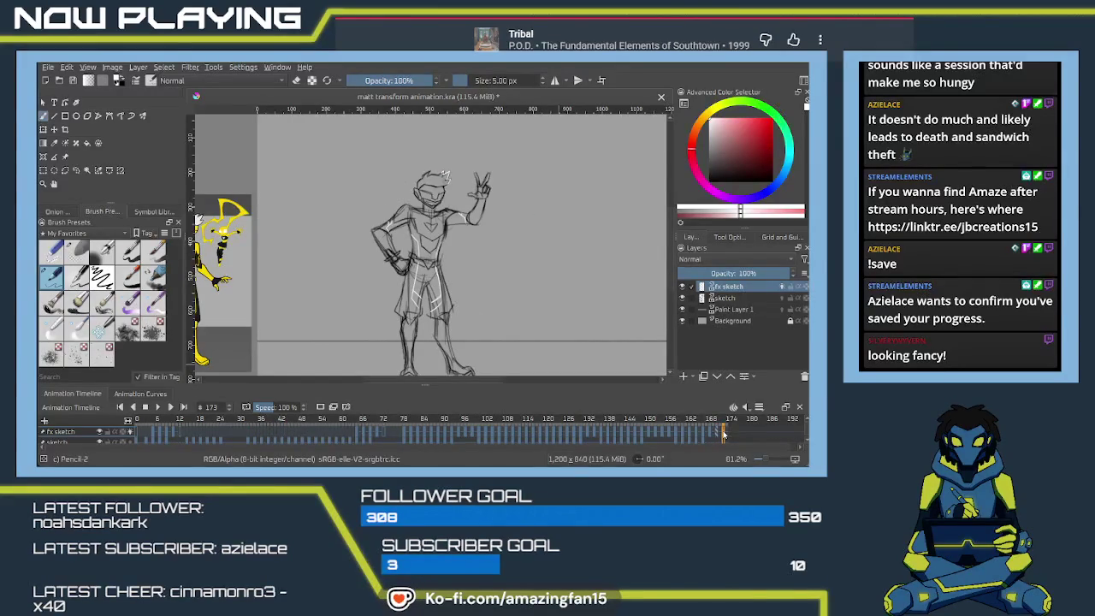
key(Left)
key(Right)
key(e)
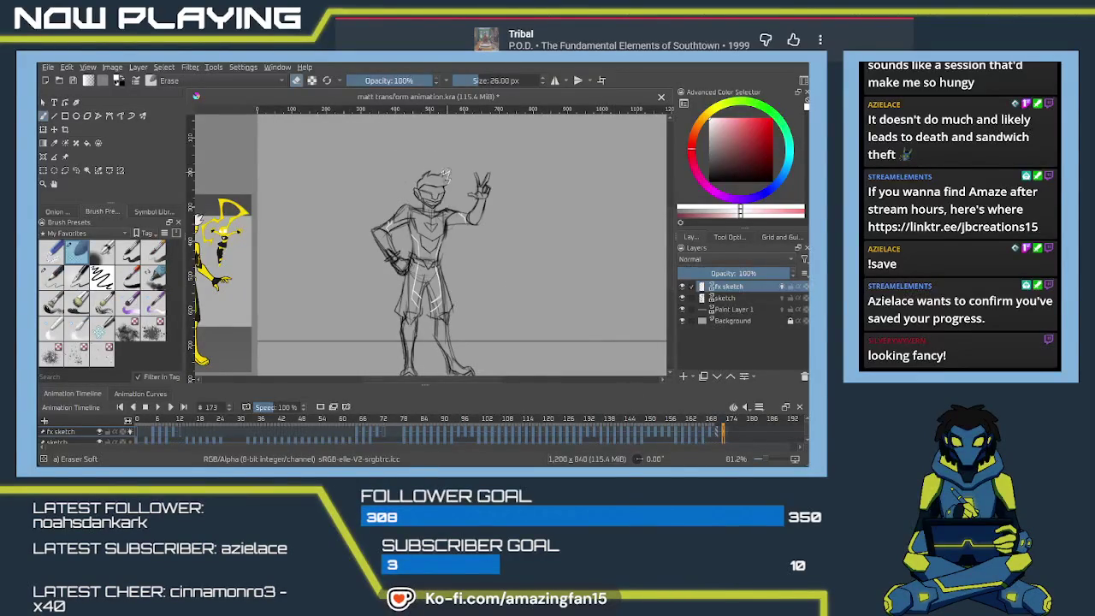
- Erase the stray marks beside the head, then play the animation and stop near frame 90
drag(449, 174, 455, 185)
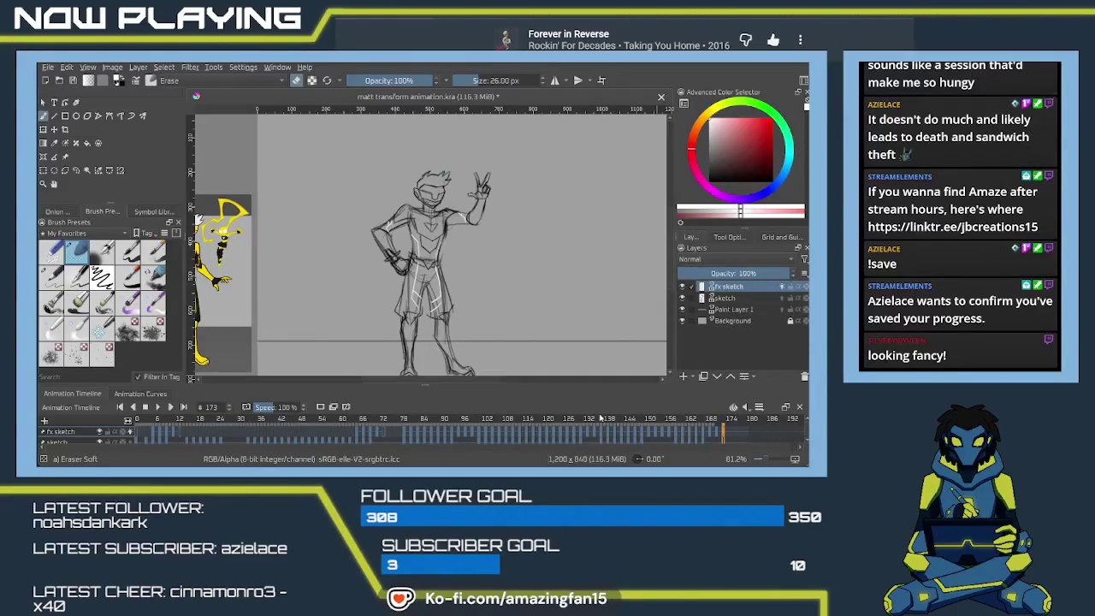
click(158, 408)
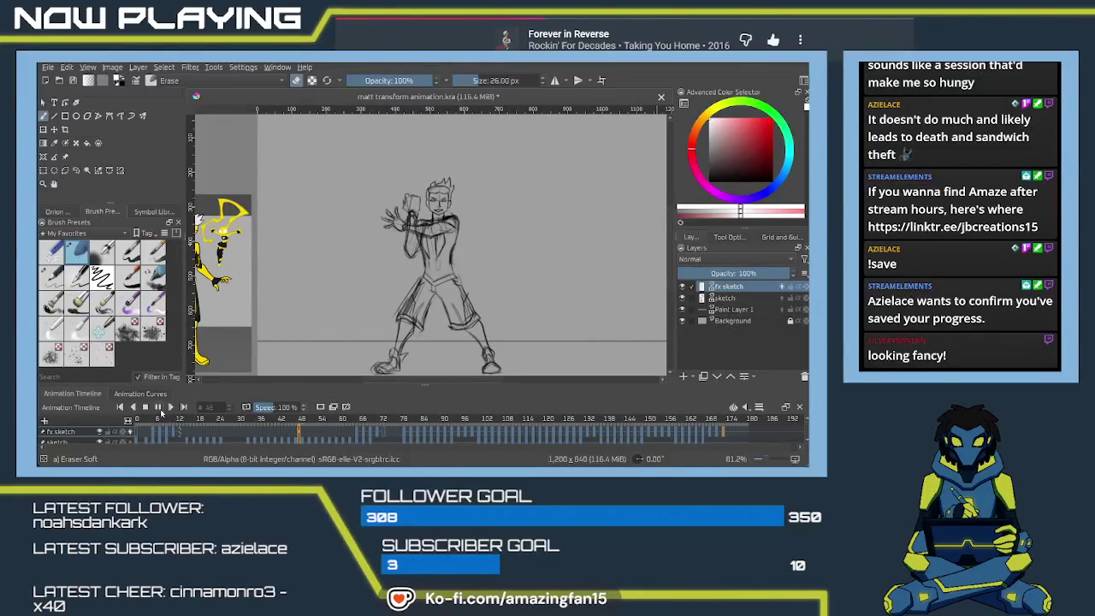
click(159, 407)
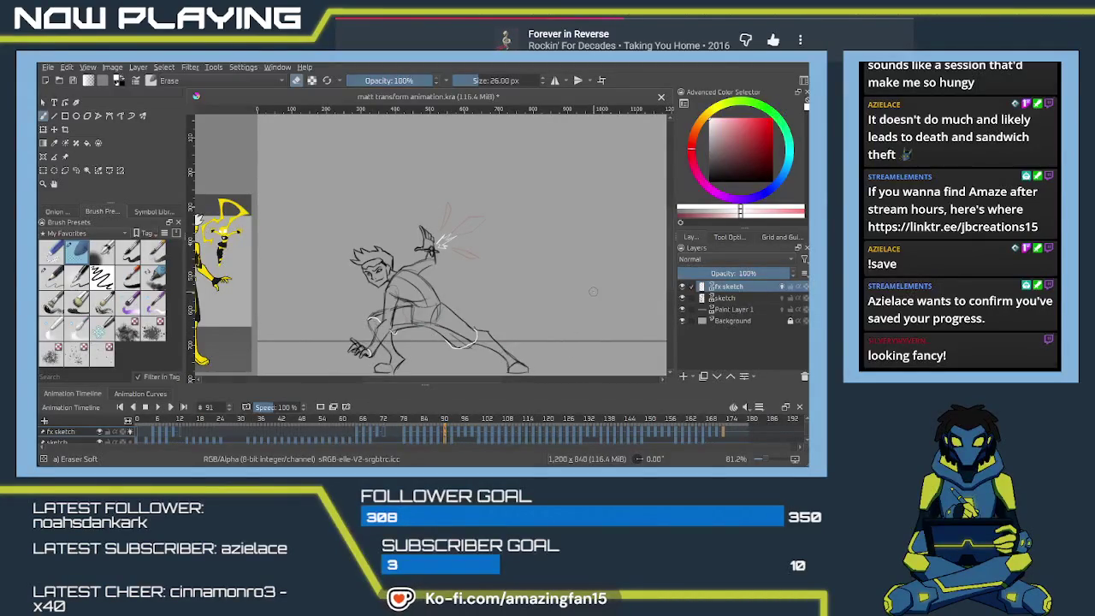
- Save the animation document's progress to its .kra file with Ctrl+S
key(ctrl+s)
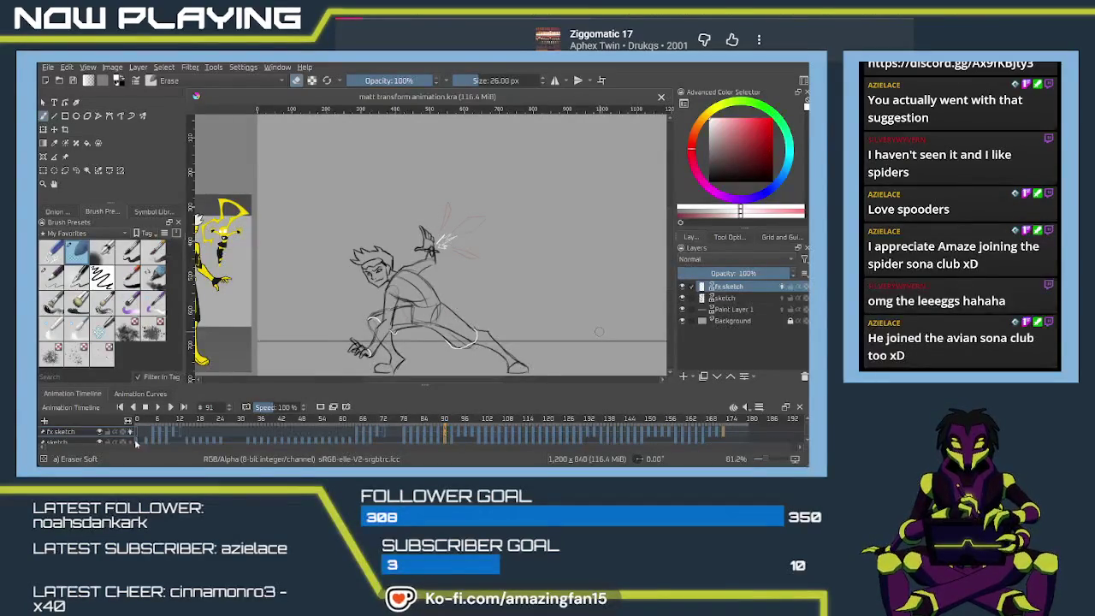
- Fade the fx sketch layer to 50% opacity and the sketch layer to about 48%
click(745, 273)
drag(746, 272, 766, 273)
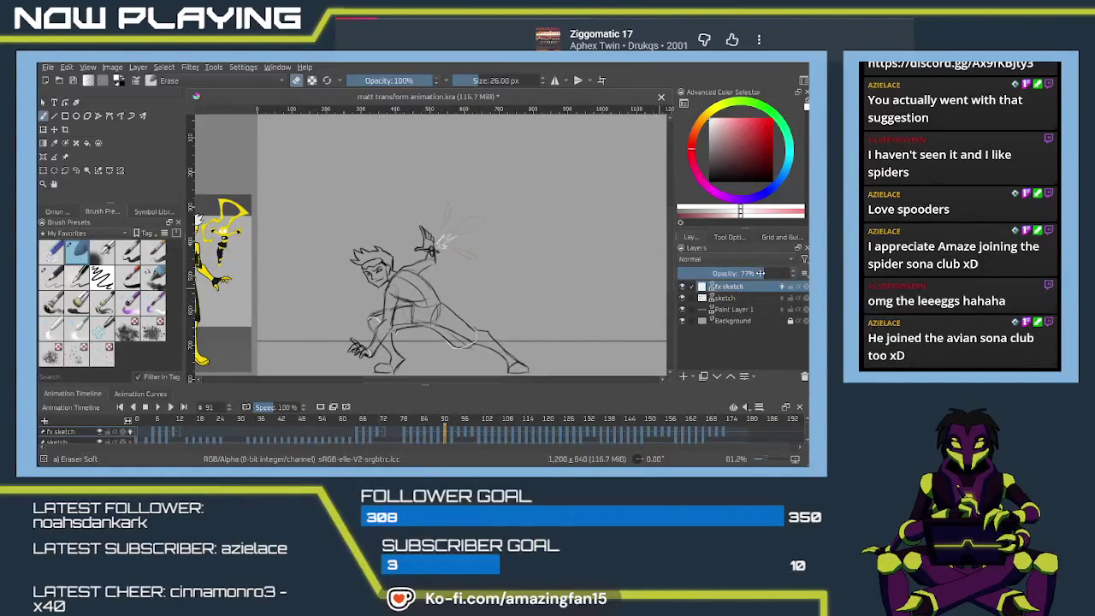
drag(758, 273, 760, 273)
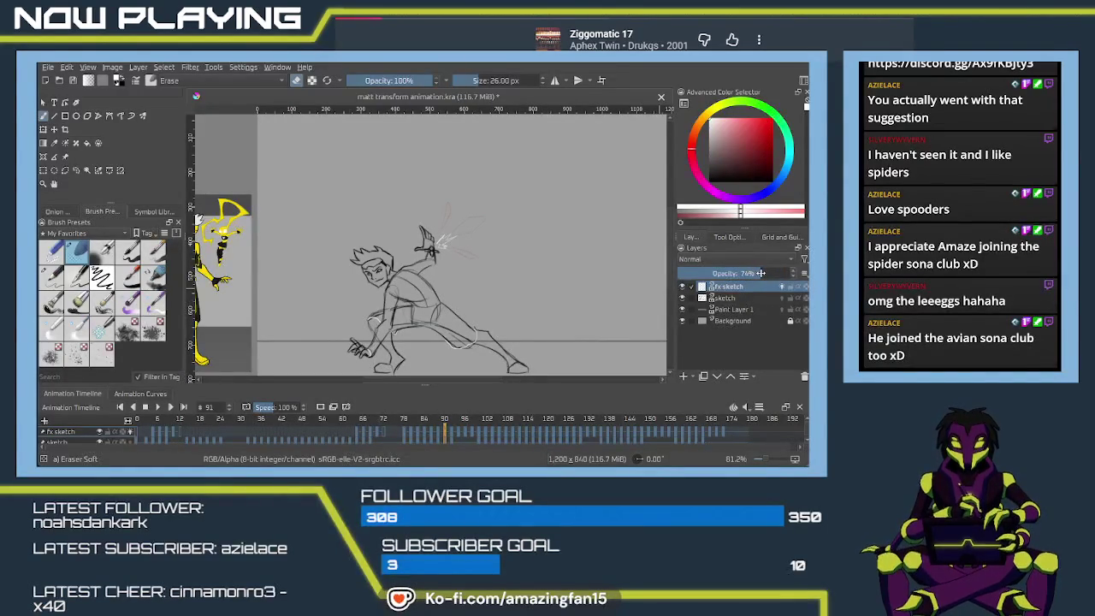
click(721, 299)
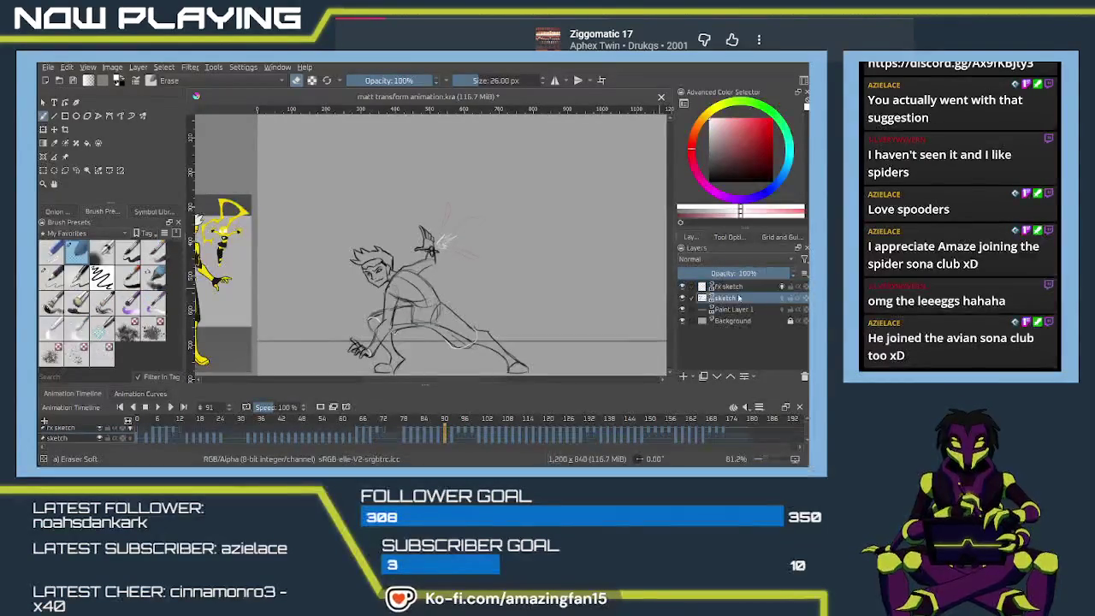
drag(764, 272, 762, 272)
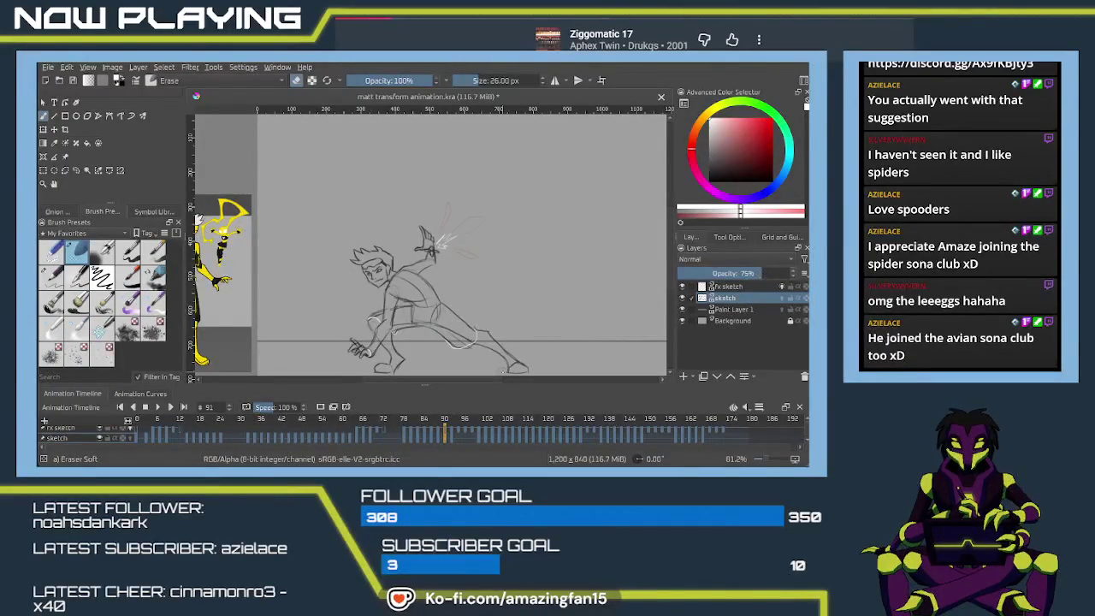
drag(751, 272, 731, 275)
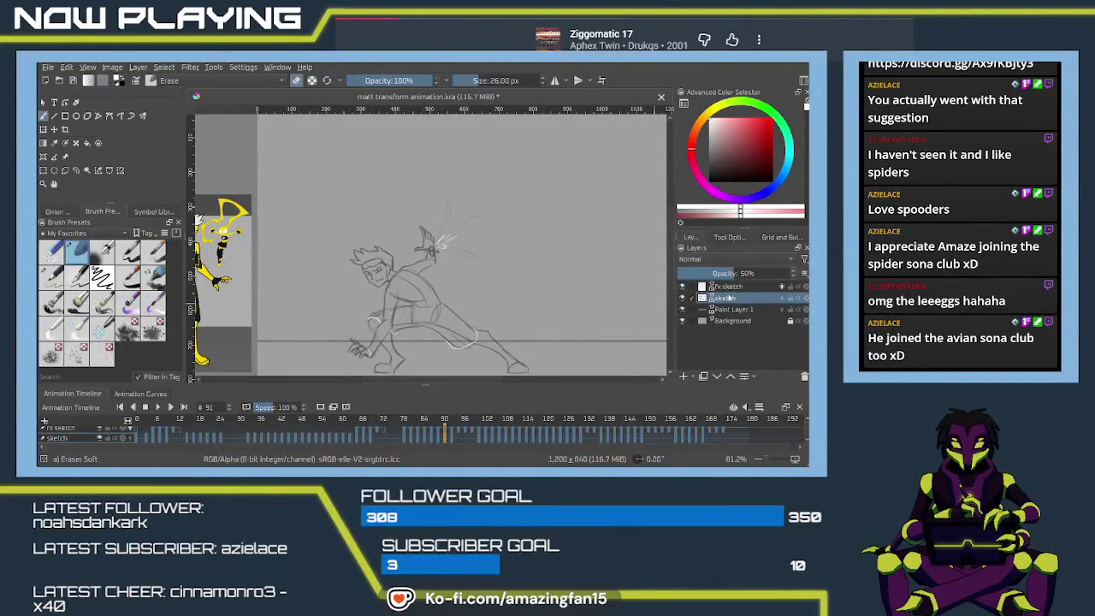
click(728, 288)
drag(761, 271, 732, 278)
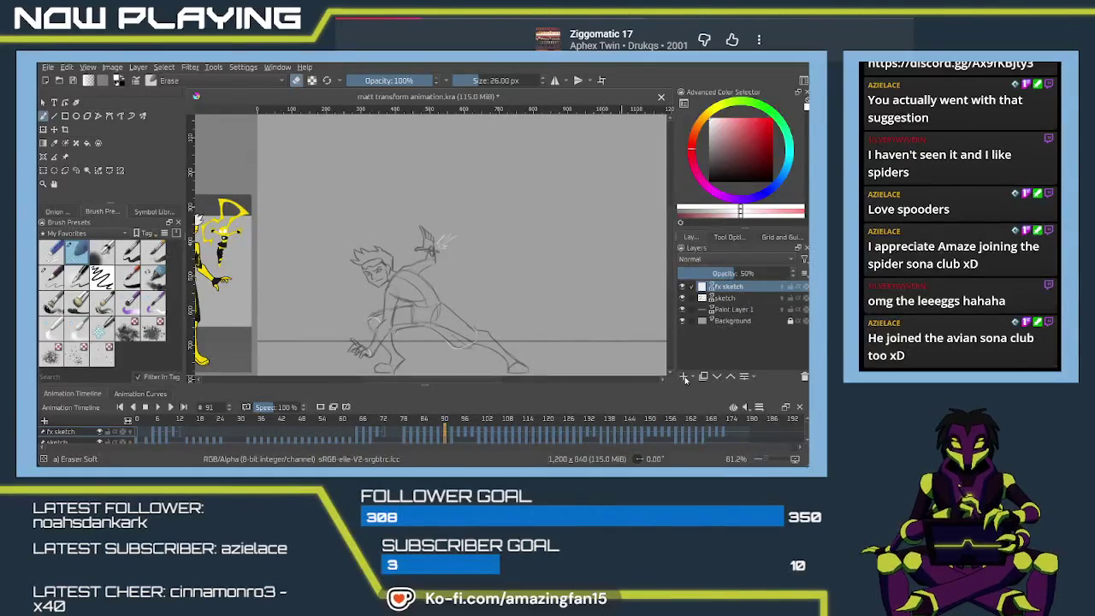
- Add a new paint layer named 'linework' for the inking
key(Insert)
double_click(725, 287)
text(linework)
key(Return)
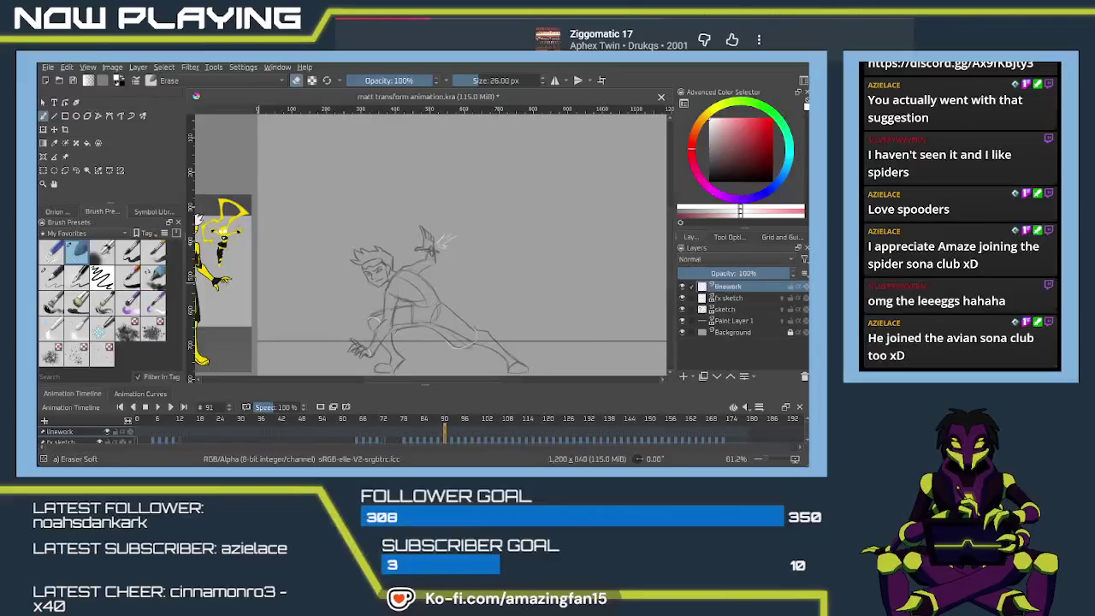
- Go to frame 0 of the animation and zoom in on the character
click(135, 432)
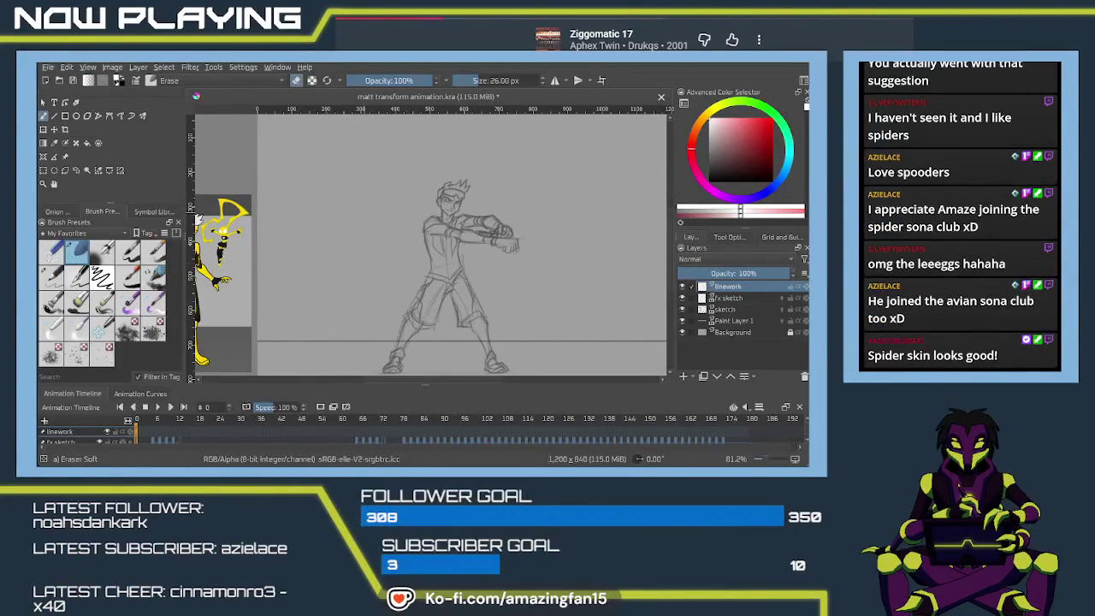
scroll(426, 264, up, 1)
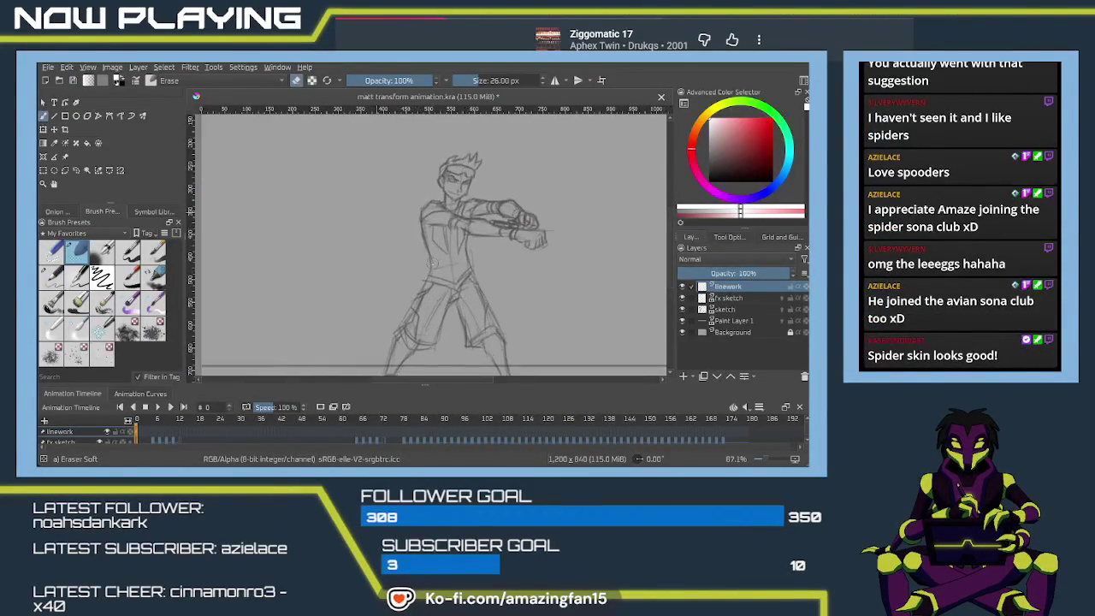
scroll(426, 264, up, 1)
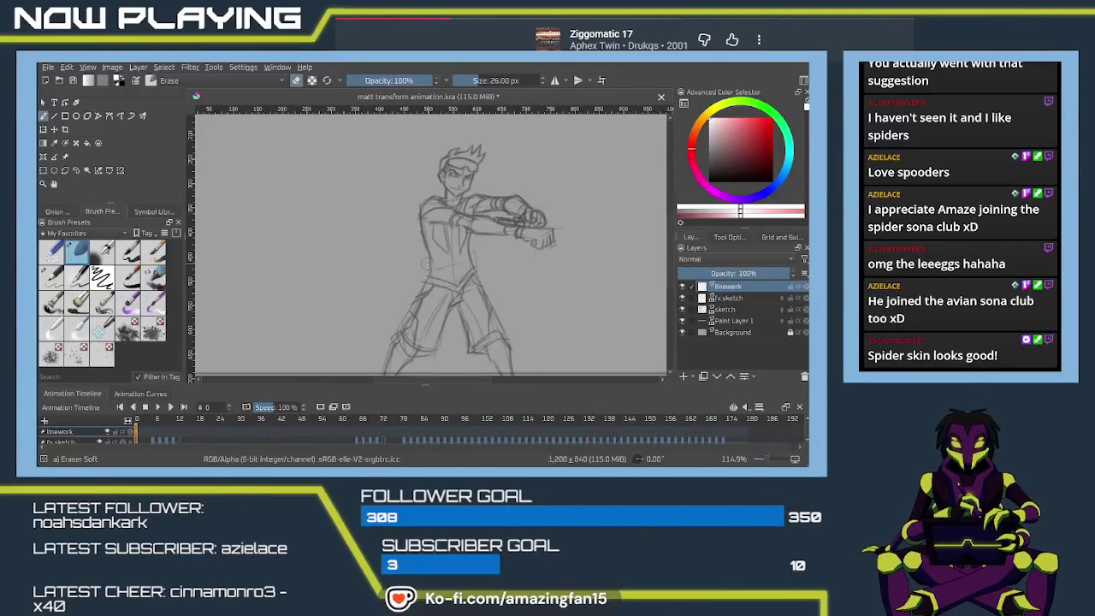
drag(476, 294, 447, 272)
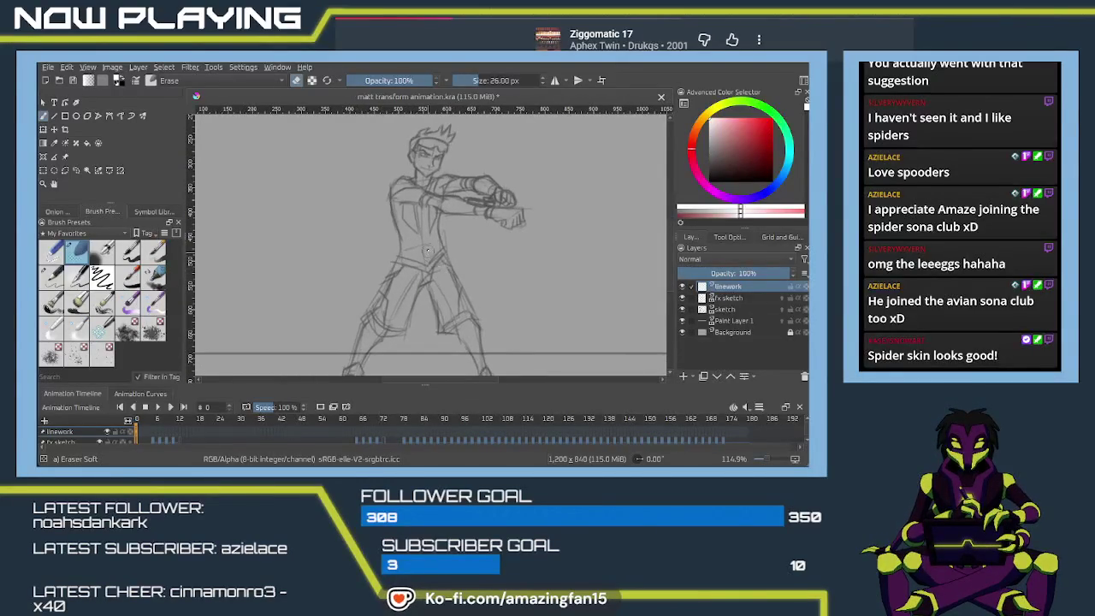
- Choose the Ink-4 Pen Rough brush and shrink it to 5 px, undoing the test strokes
right_click(426, 250)
click(449, 307)
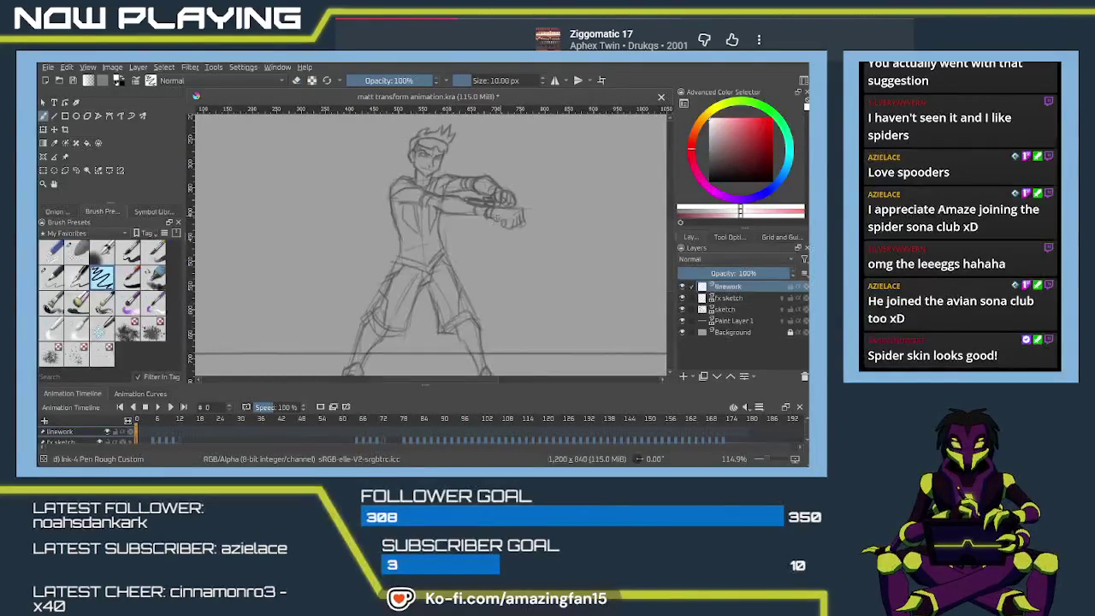
drag(478, 282, 469, 248)
key(ctrl+z)
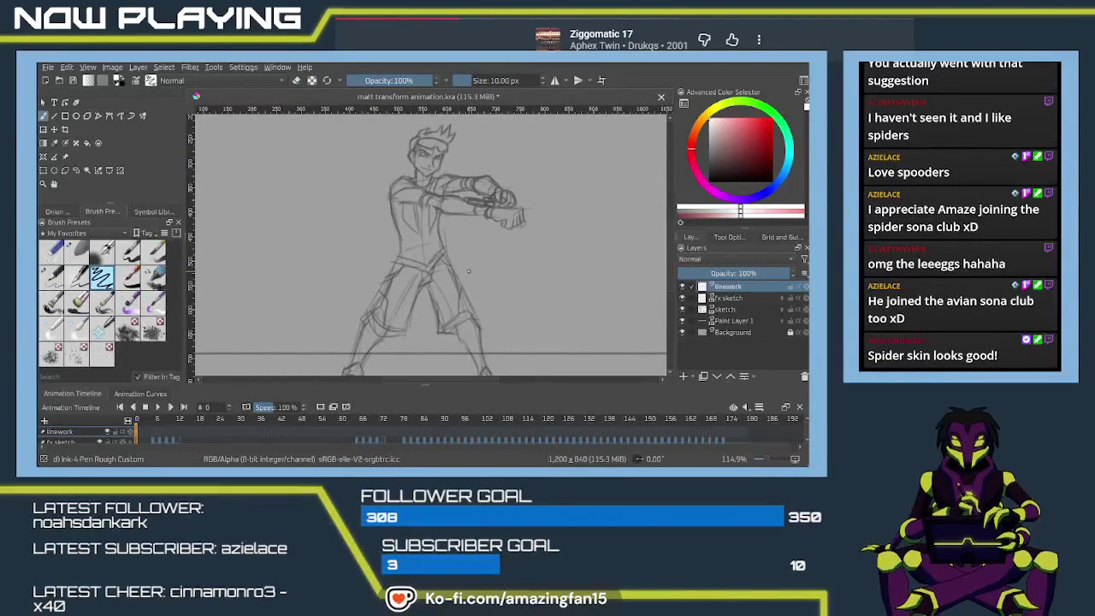
key(bracketleft)
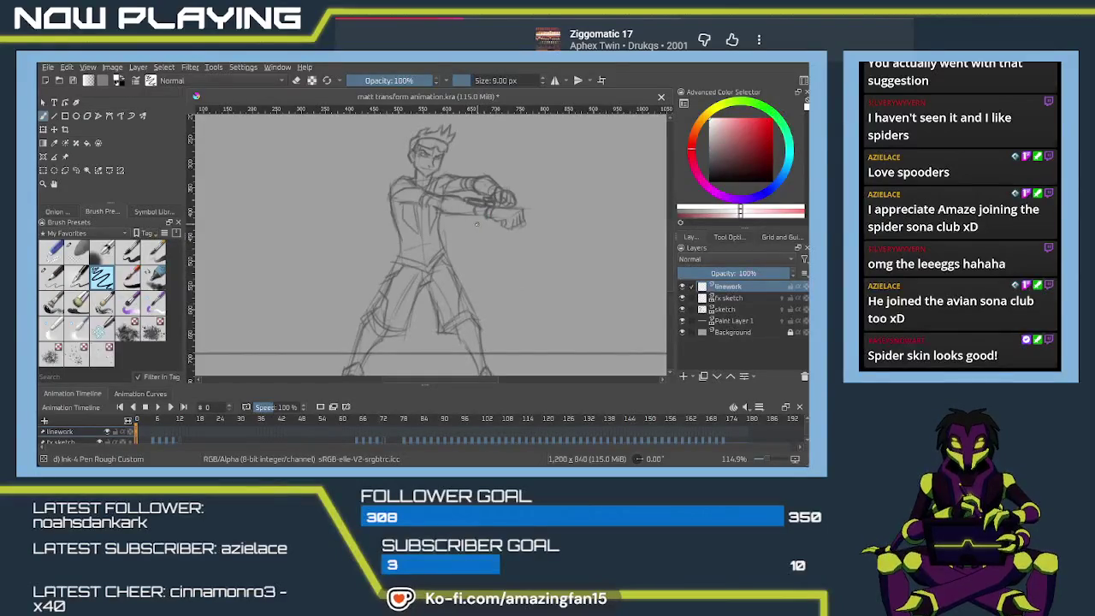
key(bracketleft)
key(bracketleft)
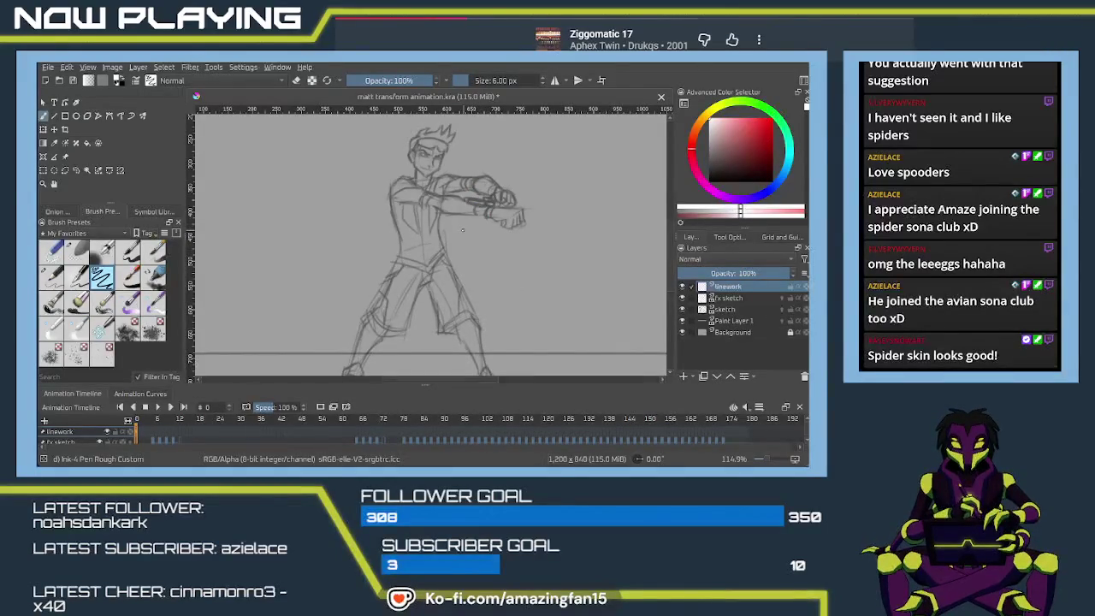
mouse_move(460, 230)
mouse_down()
mouse_move(456, 254)
mouse_move(462, 241)
mouse_move(494, 247)
mouse_up()
key(ctrl+z)
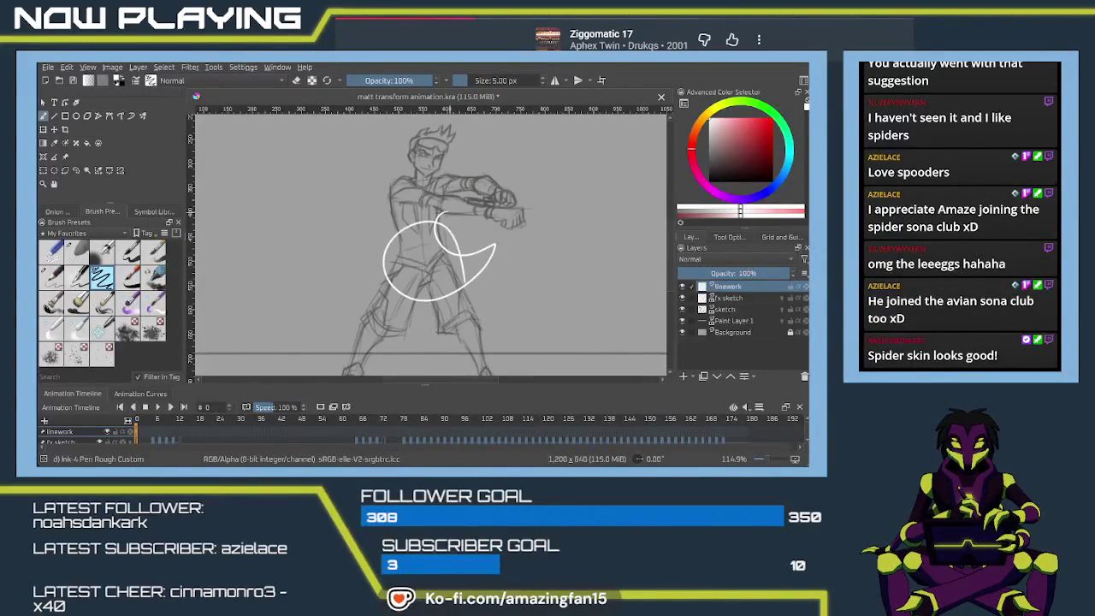
key(ctrl+z)
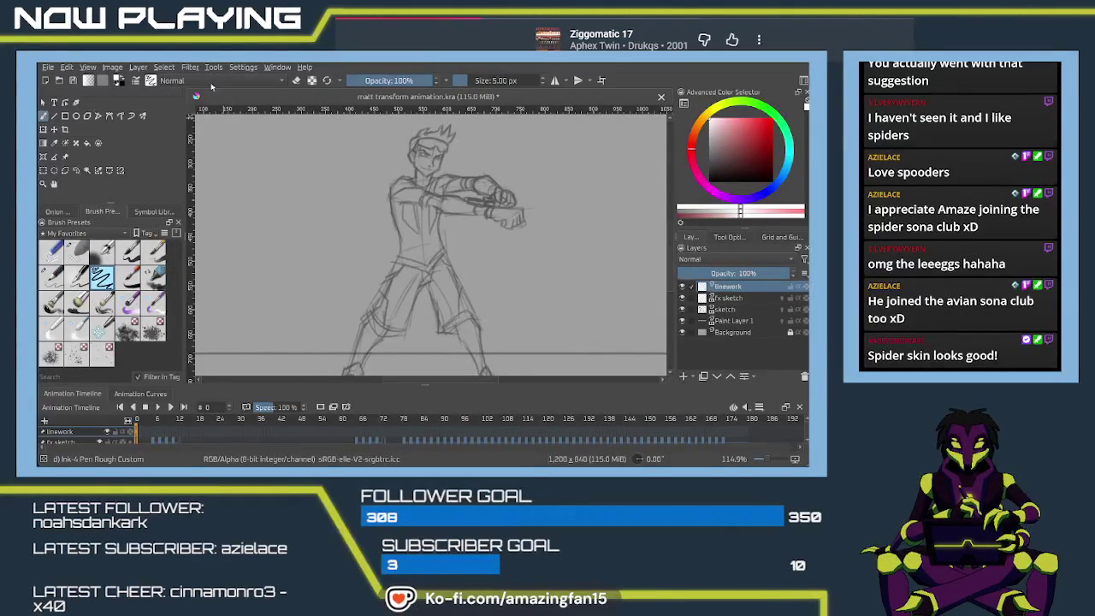
- Reset the paint colour to black and zoom in on the head
key(d)
scroll(453, 244, up, 2)
scroll(452, 235, up, 2)
scroll(449, 224, up, 2)
scroll(447, 222, up, 3)
scroll(447, 245, up, 3)
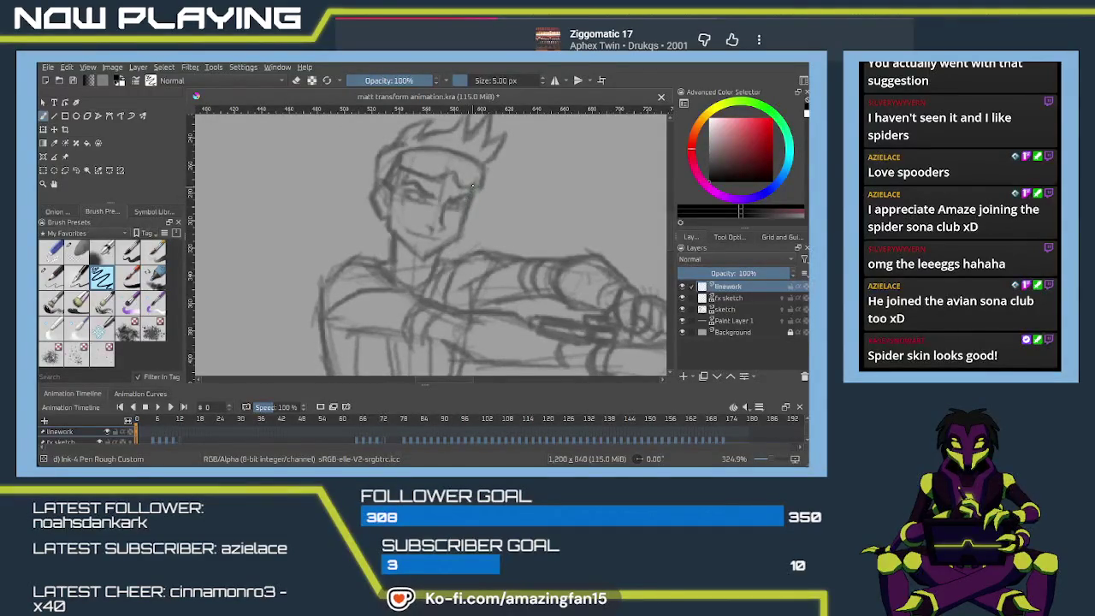
- Ink the right cheek and jaw line down to the chin, redoing strokes until clean
key(ctrl+z)
drag(472, 187, 460, 233)
key(ctrl+z)
drag(472, 186, 457, 247)
key(ctrl+z)
mouse_move(472, 187)
mouse_down()
mouse_move(460, 238)
mouse_move(415, 265)
mouse_up()
key(ctrl+z)
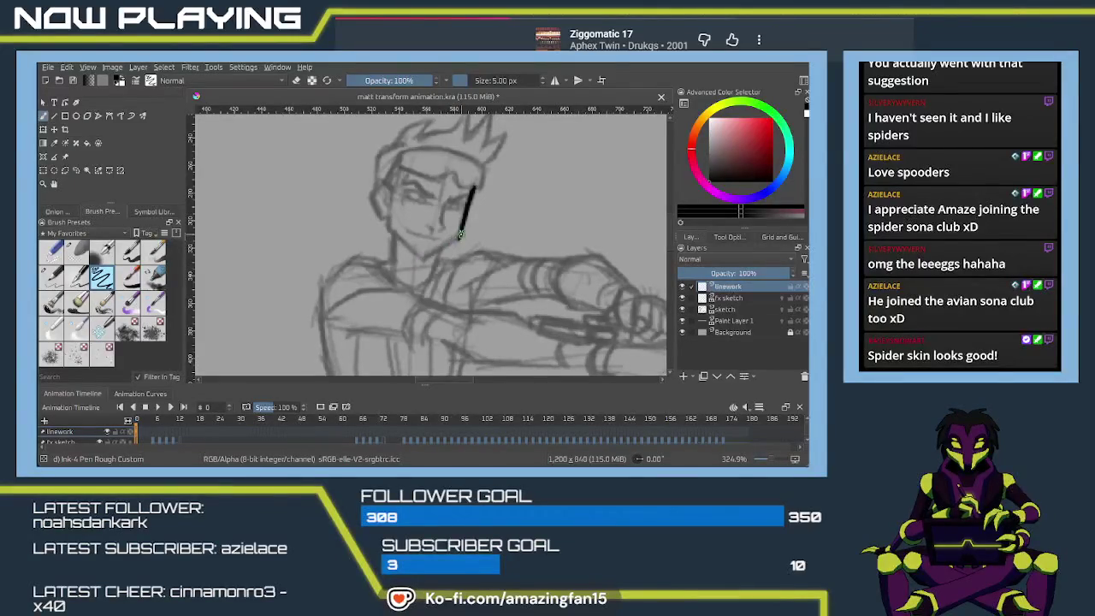
key(ctrl+z)
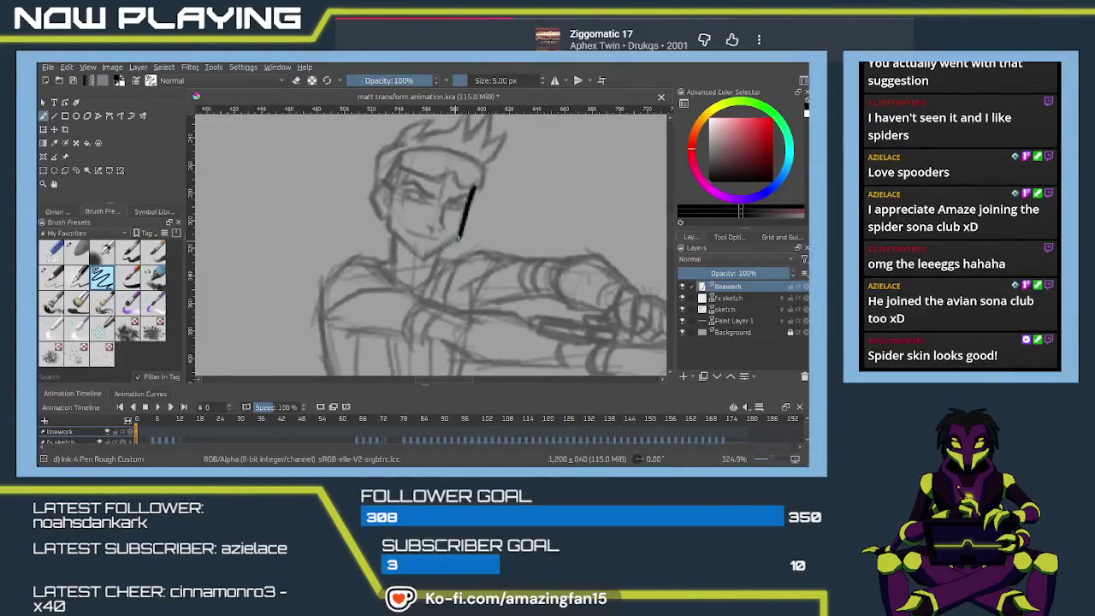
drag(460, 237, 422, 259)
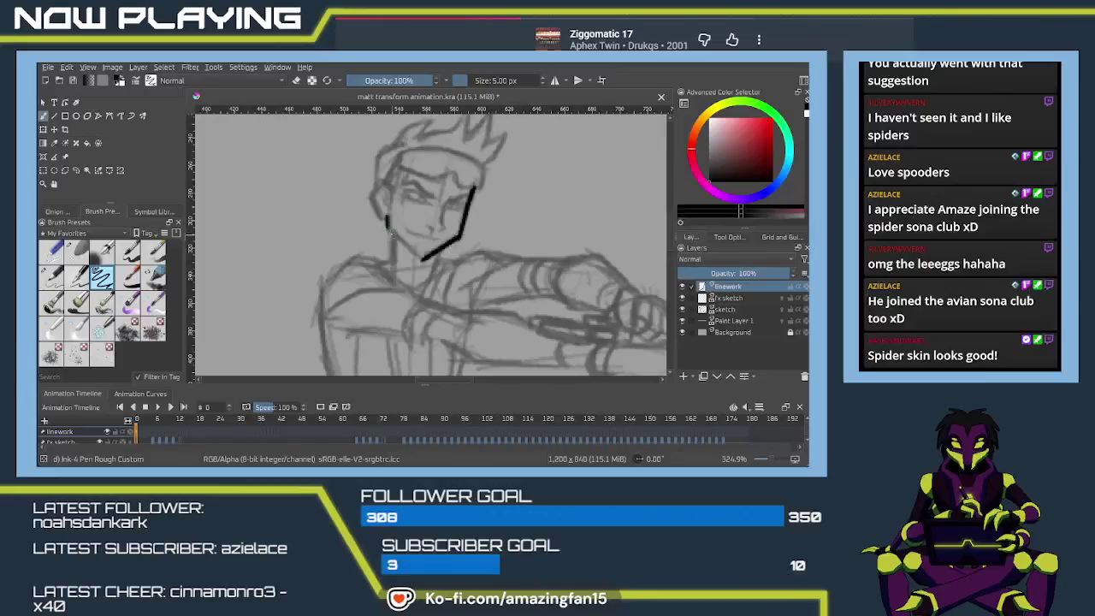
- Ink the left jaw line so it meets the chin in a V
drag(389, 225, 423, 258)
key(ctrl+z)
drag(388, 226, 424, 258)
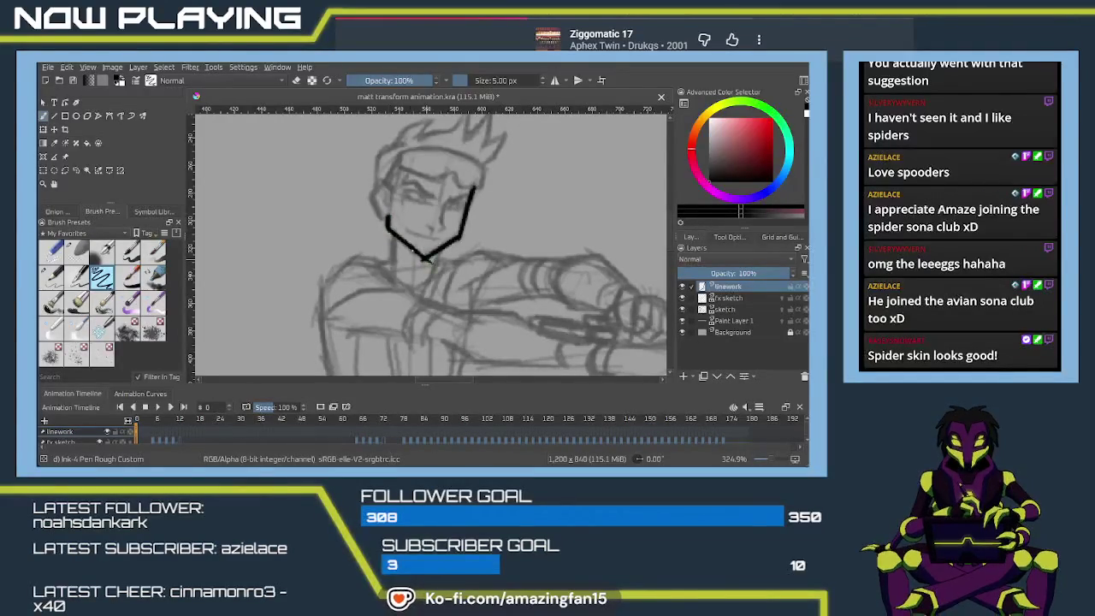
key(ctrl+z)
drag(388, 219, 424, 258)
drag(389, 223, 424, 258)
key(ctrl+z)
drag(387, 220, 424, 258)
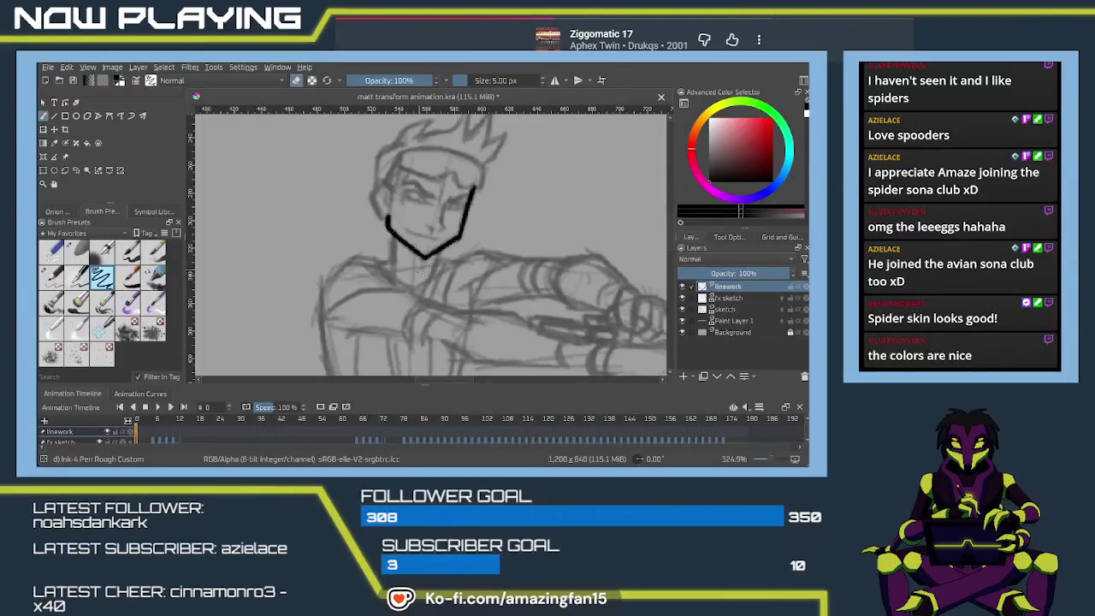
- Turn off eraser mode and zoom in to centre the face and jaw
key(e)
scroll(436, 236, up, 1)
scroll(432, 237, up, 1)
scroll(424, 236, up, 1)
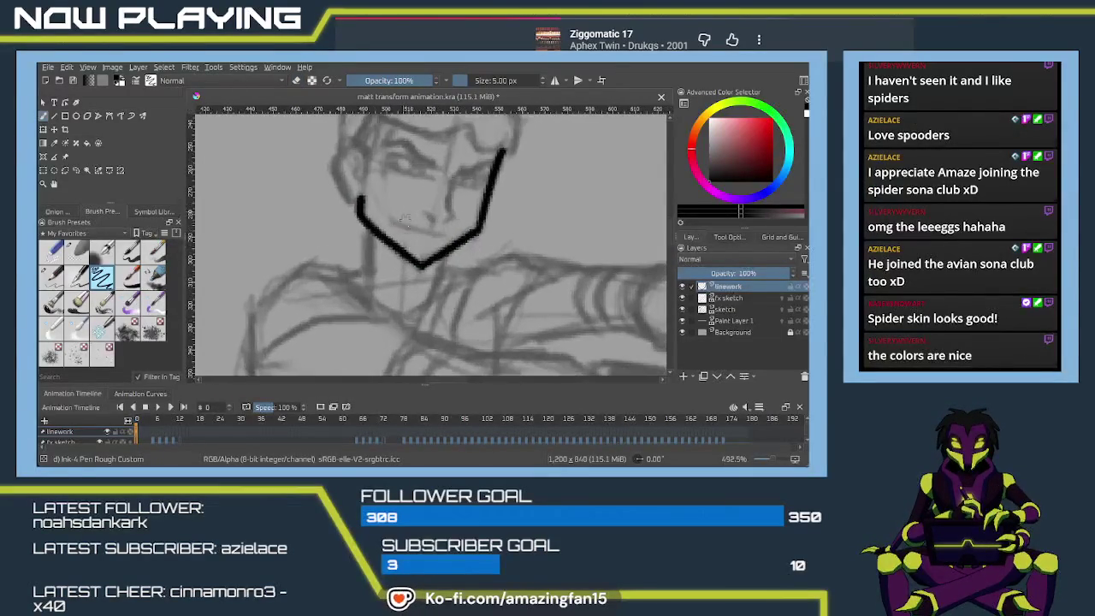
drag(410, 237, 450, 275)
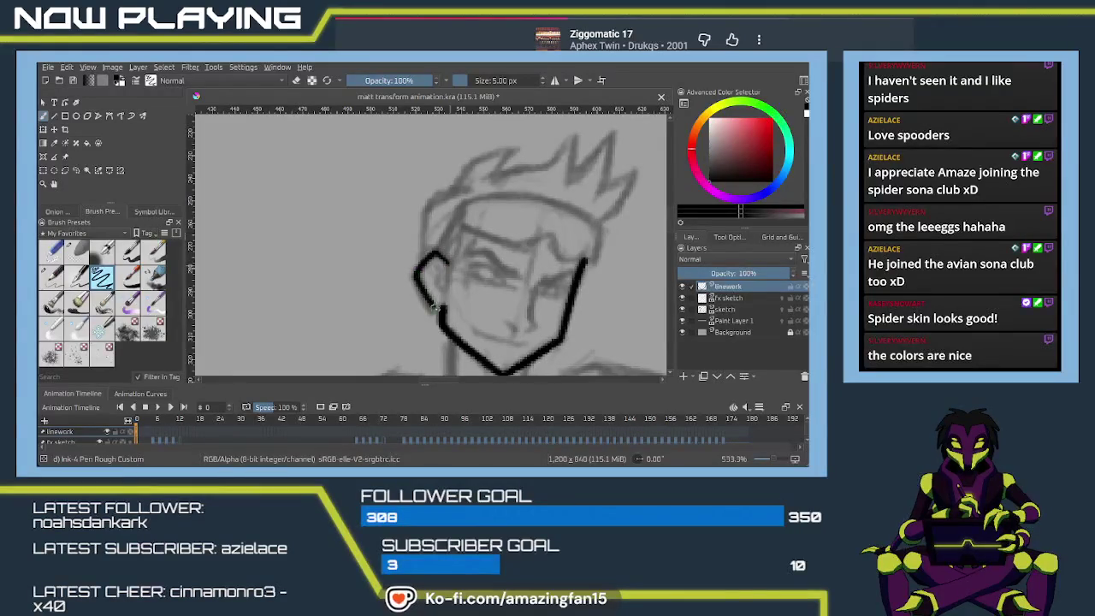
- Ink the left cheek hook, inner ear curve and cheek line
key(ctrl+z)
drag(444, 261, 438, 308)
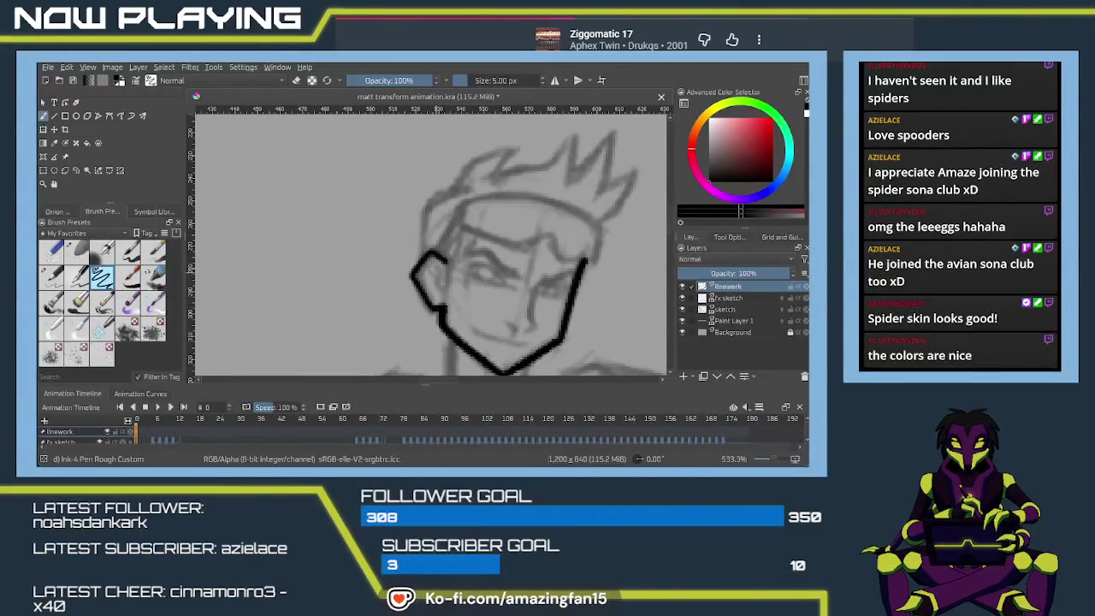
drag(438, 286, 432, 261)
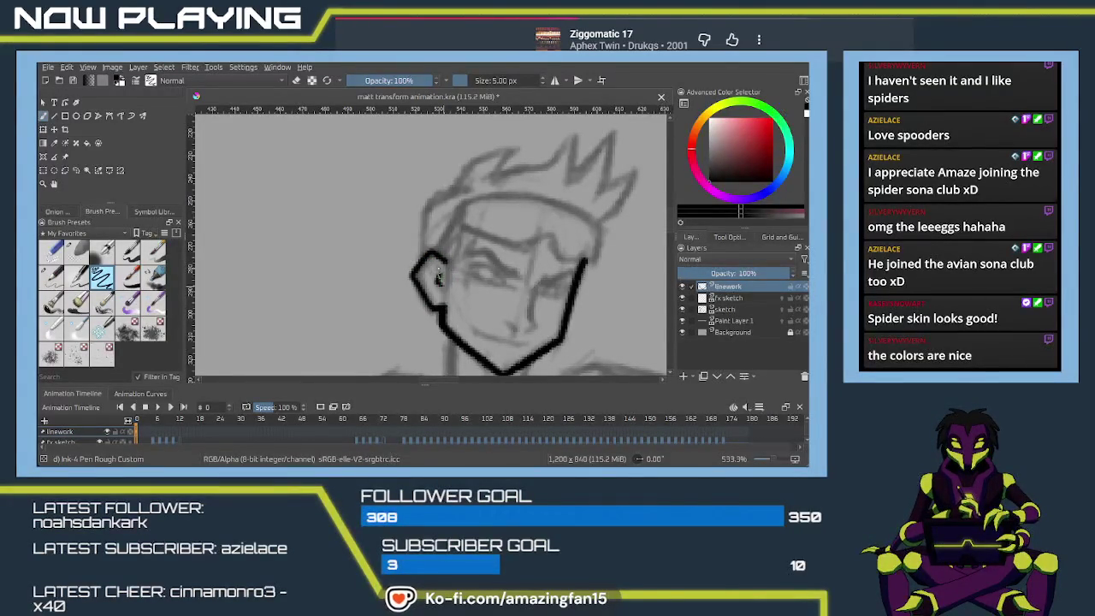
drag(491, 291, 426, 245)
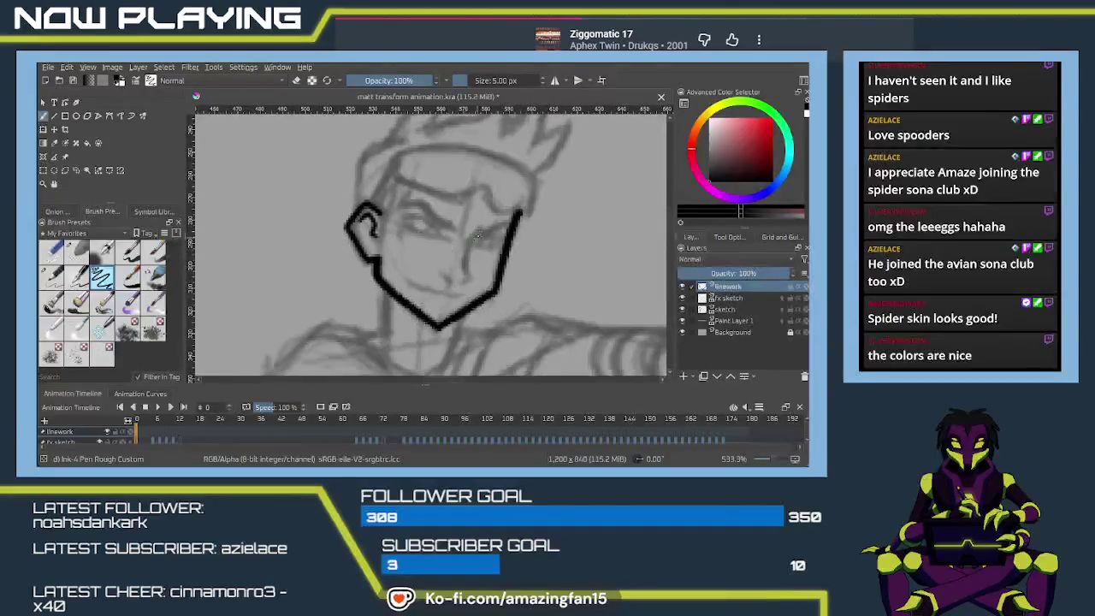
key(ctrl+z)
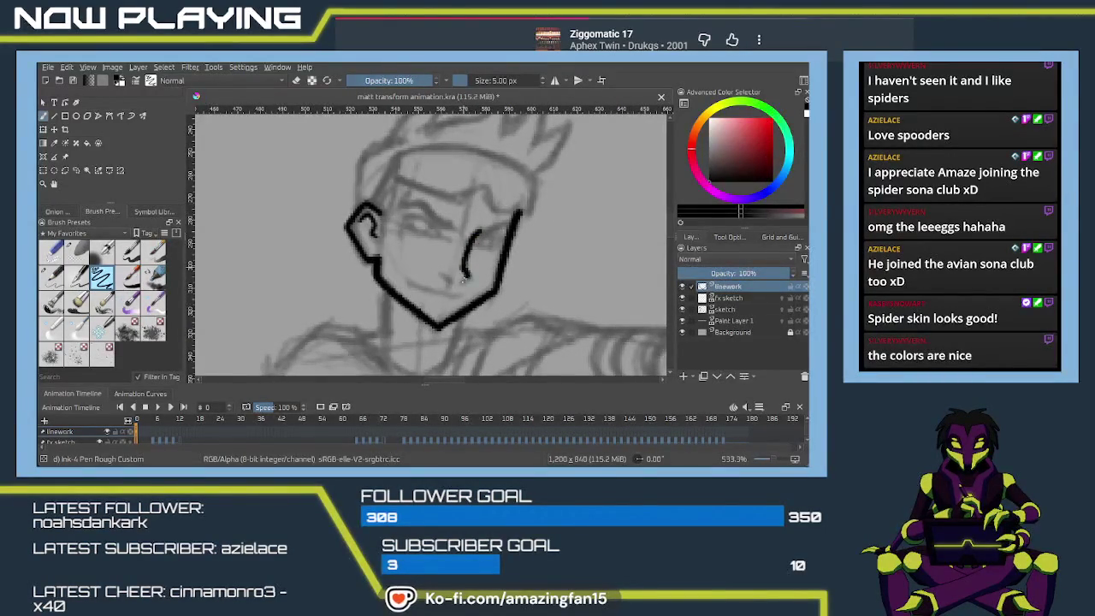
drag(464, 264, 462, 279)
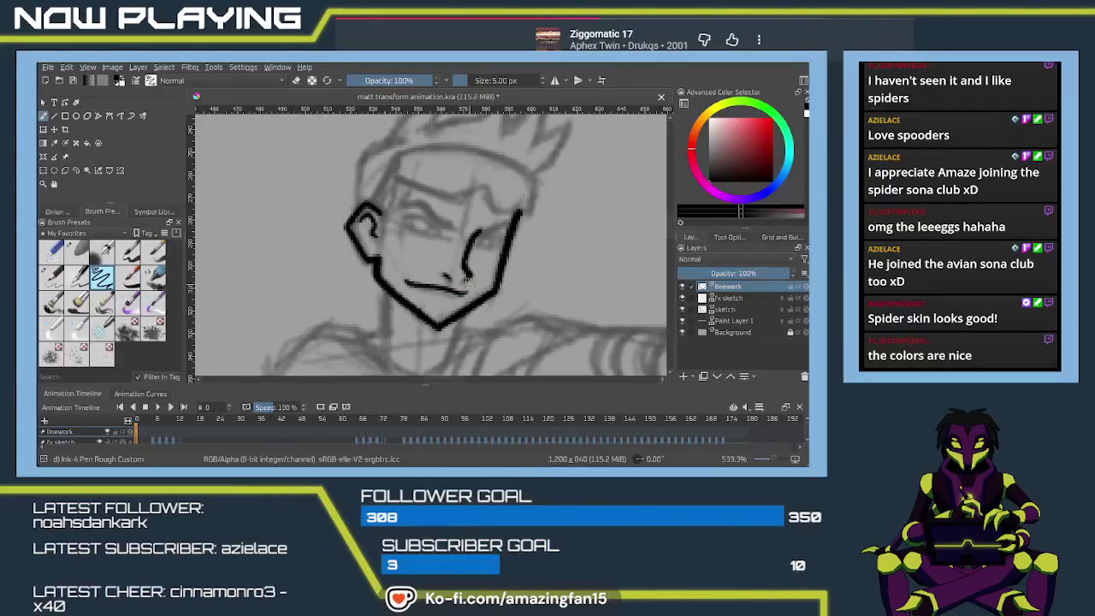
- Ink the lids and irises of both eyes plus a short hairline stroke
mouse_move(440, 248)
mouse_down()
mouse_move(428, 223)
mouse_move(437, 257)
mouse_up()
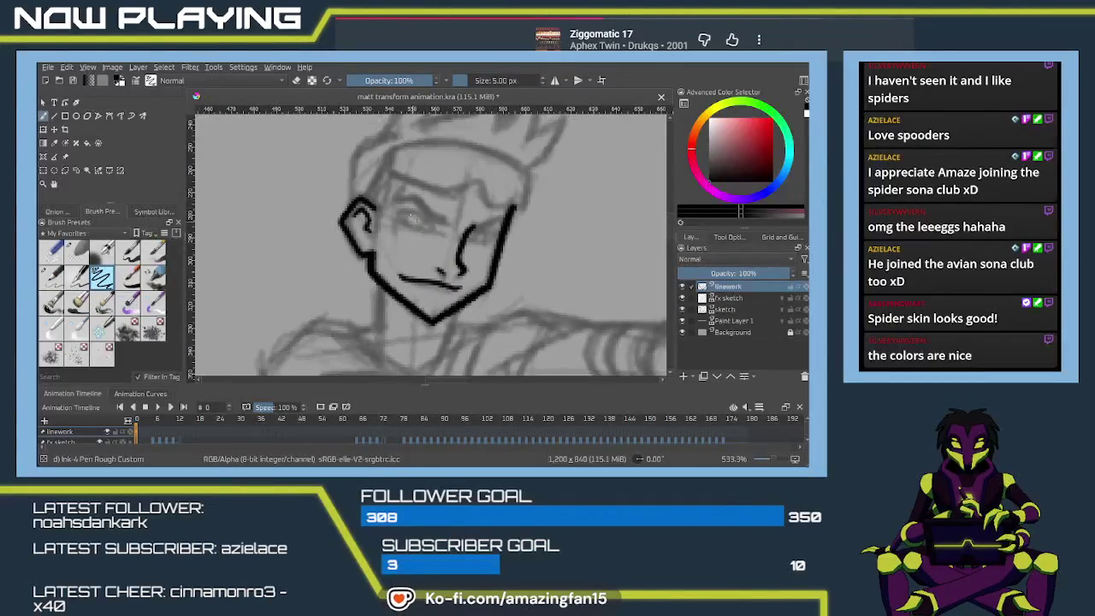
key(ctrl+z)
drag(394, 213, 430, 228)
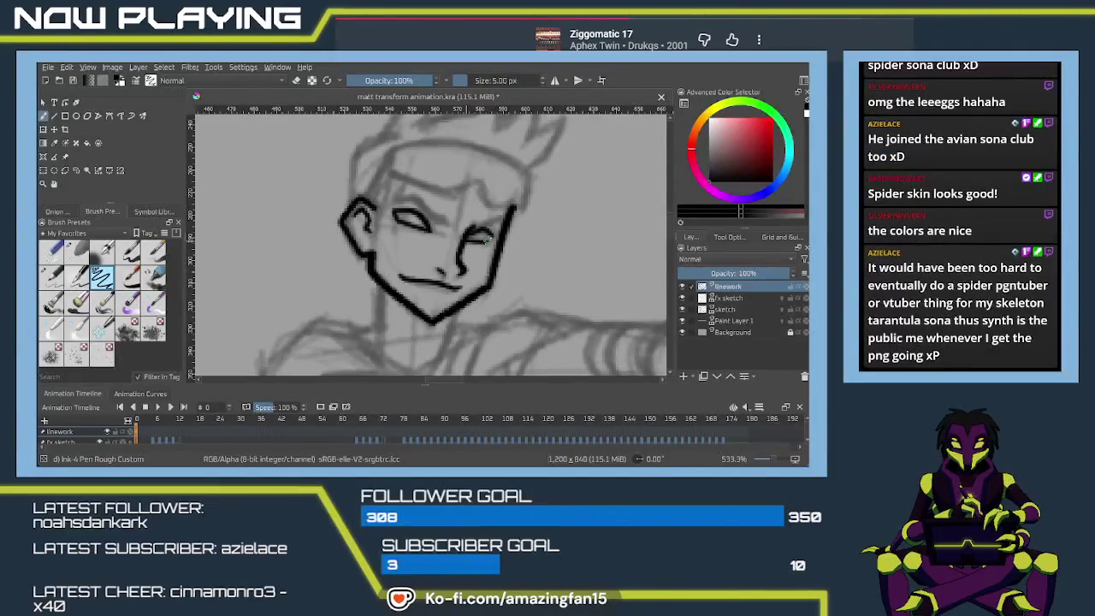
drag(402, 218, 439, 221)
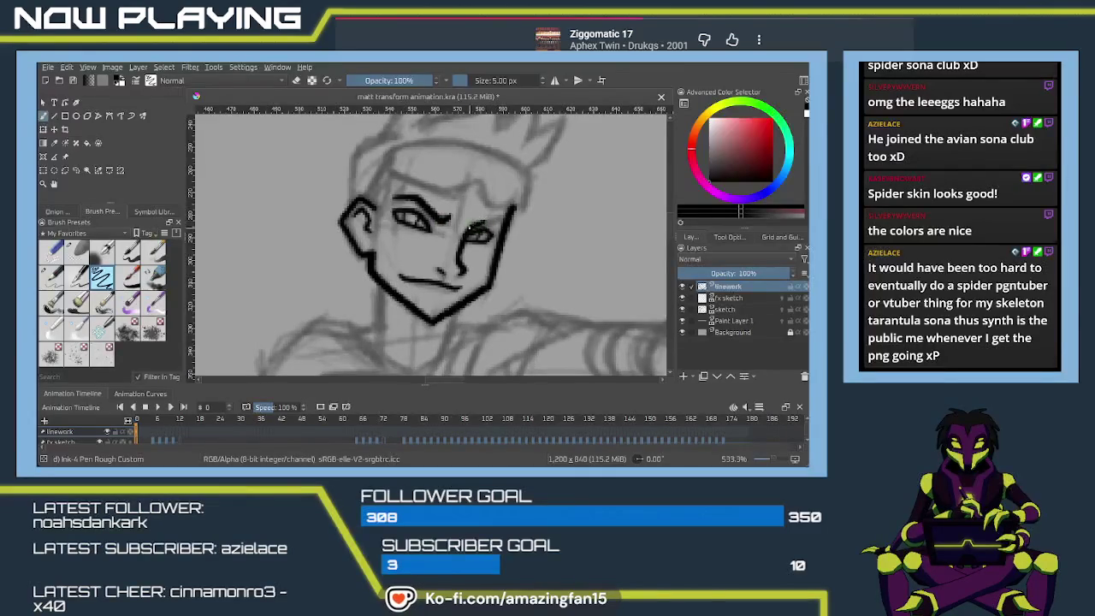
drag(465, 232, 477, 224)
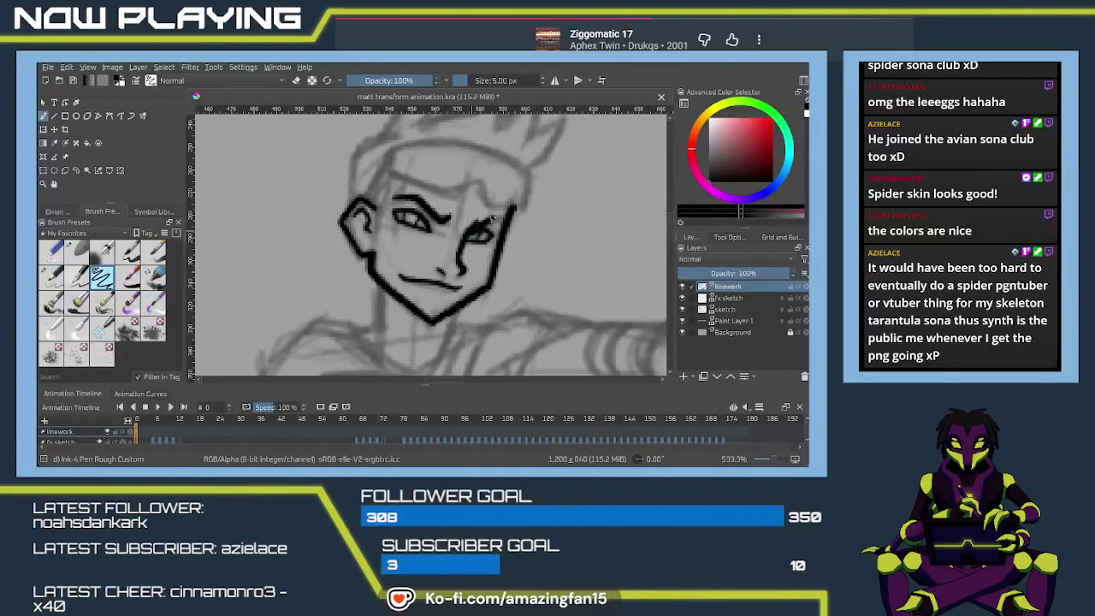
drag(503, 221, 406, 240)
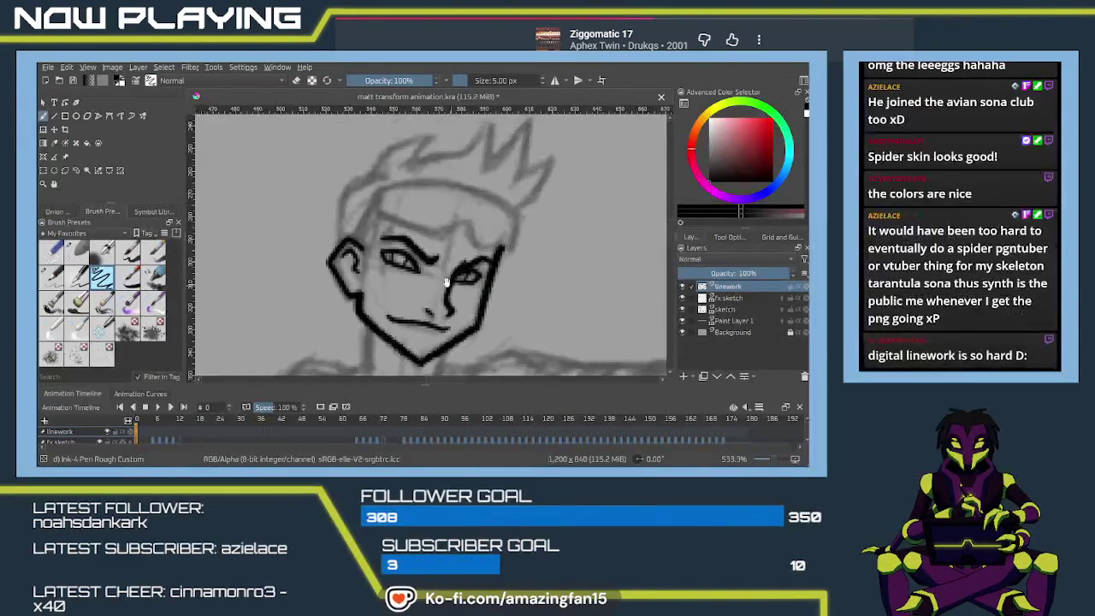
mouse_move(374, 192)
mouse_down()
mouse_move(379, 214)
mouse_move(427, 231)
mouse_up()
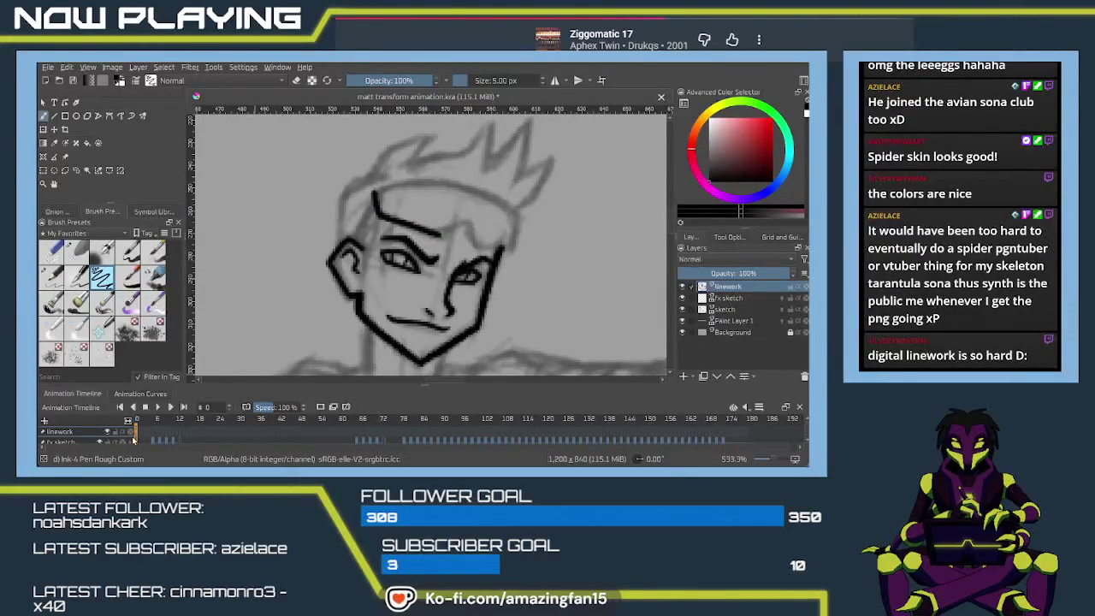
click(76, 169)
- Lasso the head linework and transform it into place over the sketch face, then resume inking
drag(260, 325, 355, 382)
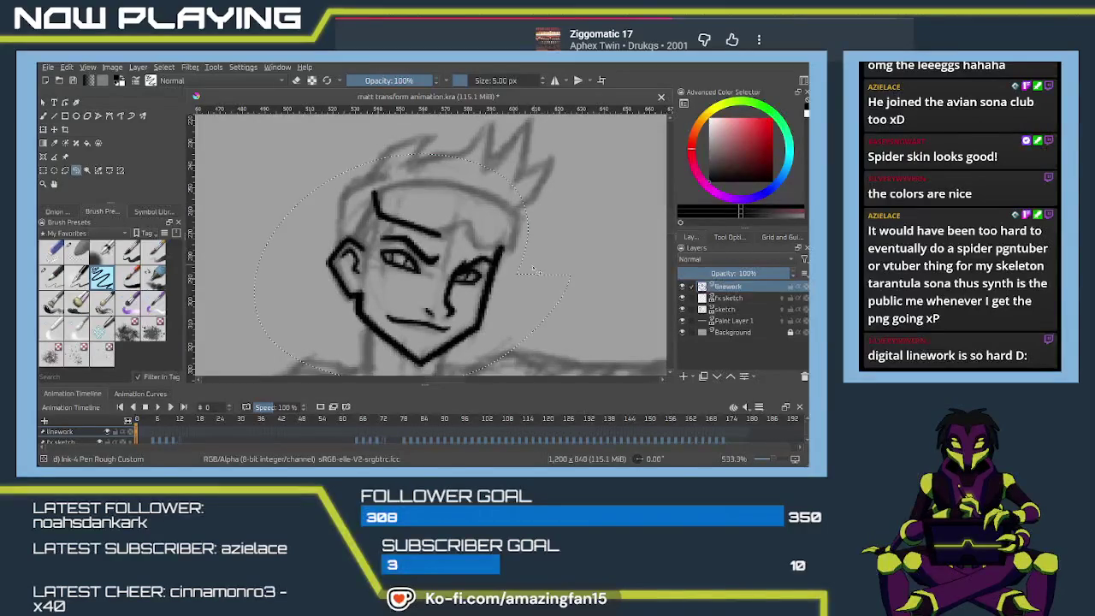
key(Delete)
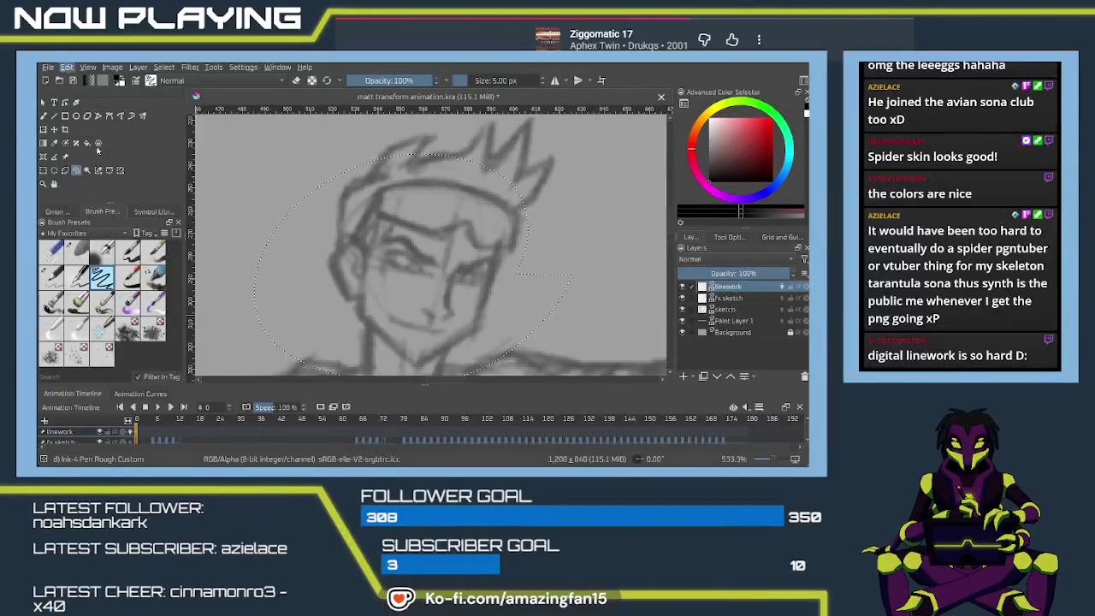
key(ctrl+t)
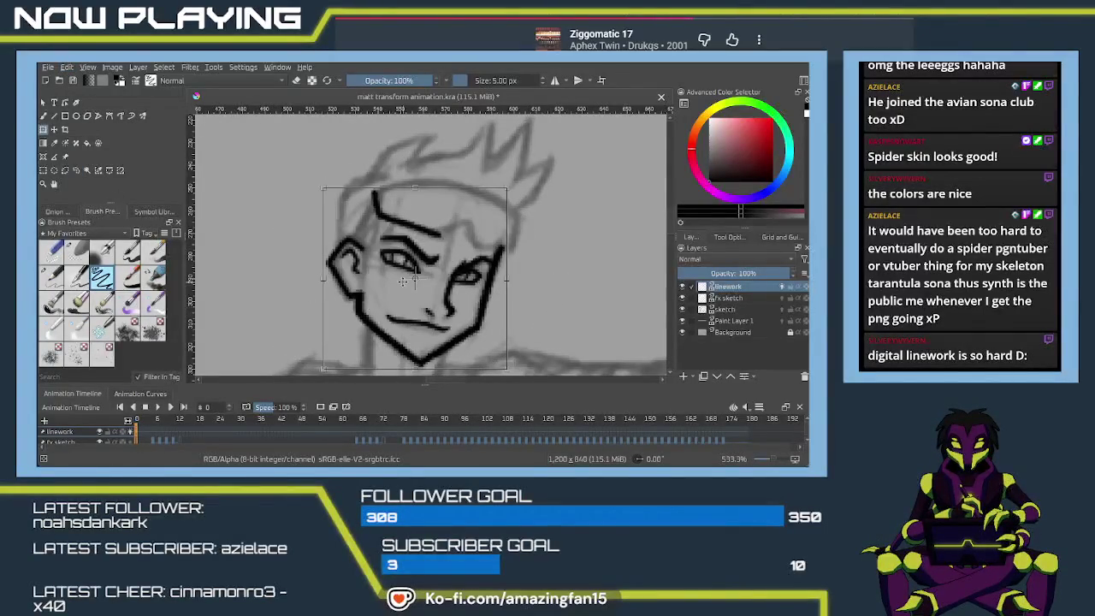
key(Return)
key(b)
drag(459, 227, 475, 245)
key(ctrl+z)
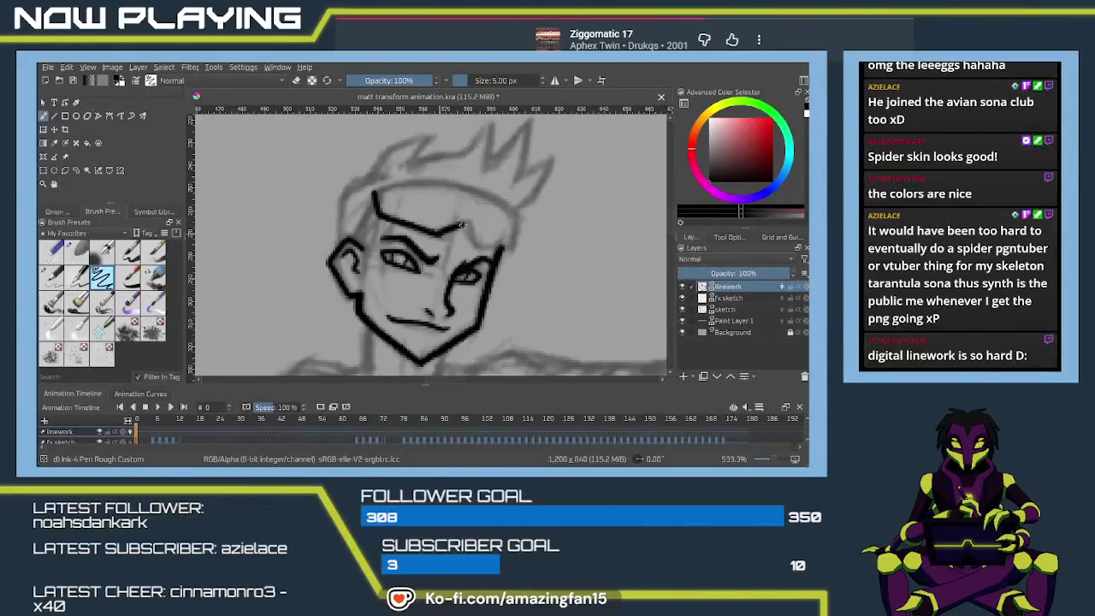
- Extend the brow line and ink the curved forehead band with its left end running down
drag(476, 241, 513, 244)
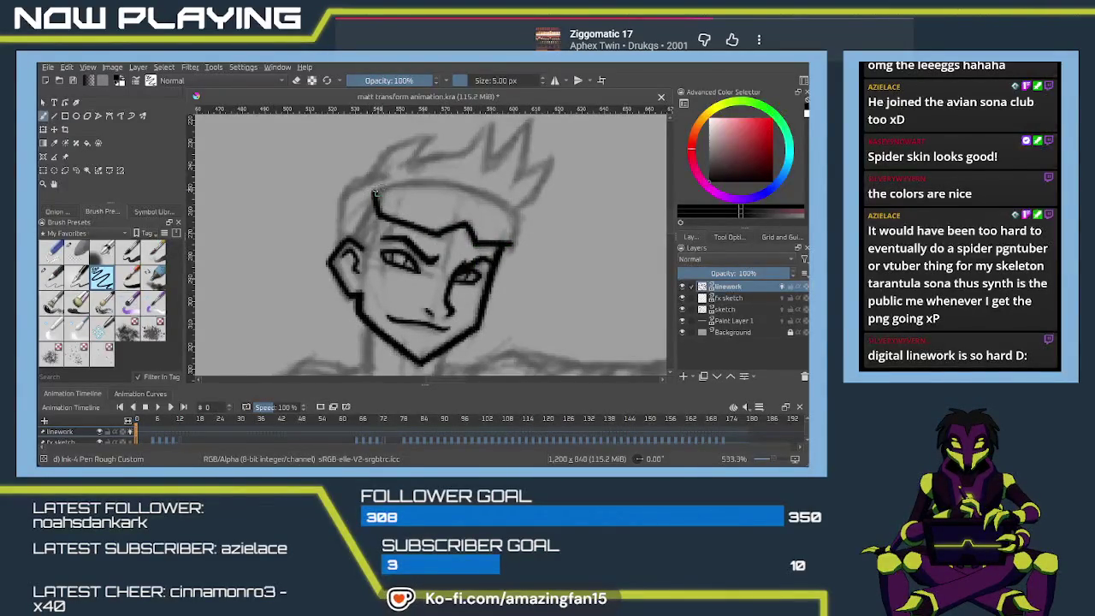
drag(373, 184, 513, 214)
key(ctrl+z)
drag(374, 187, 530, 215)
key(ctrl+z)
drag(373, 185, 524, 217)
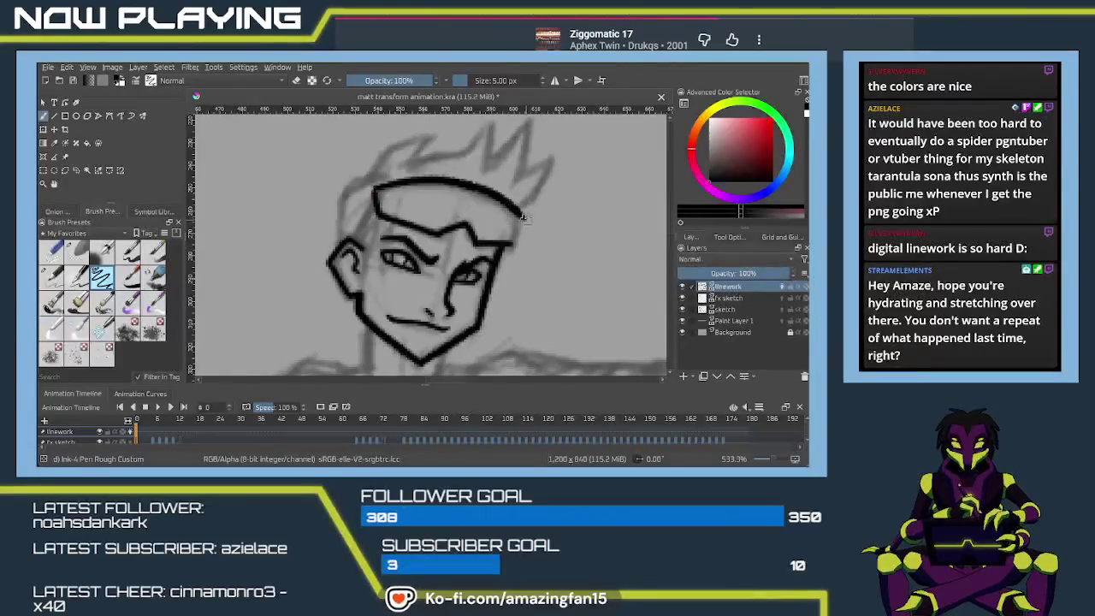
key(ctrl+z)
drag(373, 185, 537, 222)
key(ctrl+z)
drag(374, 195, 516, 225)
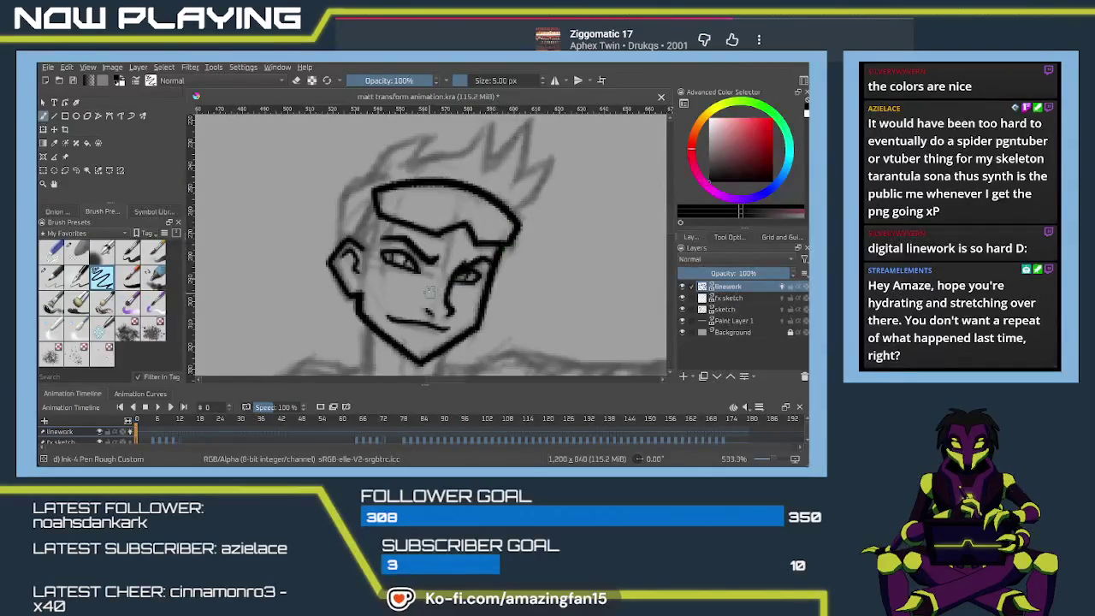
mouse_move(375, 207)
mouse_down()
mouse_move(381, 221)
mouse_move(356, 238)
mouse_up()
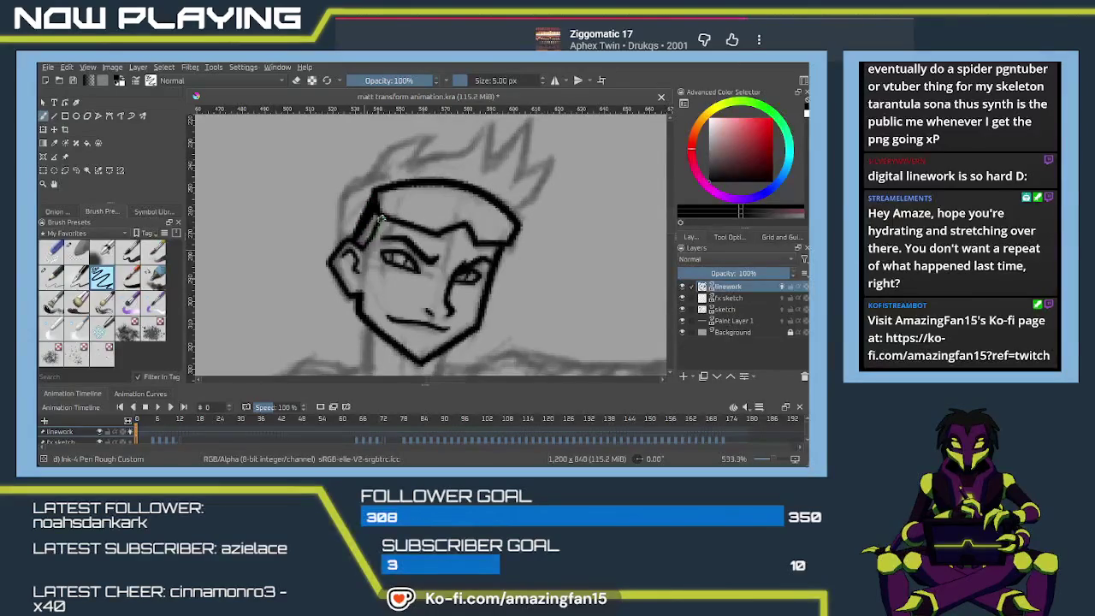
- Ink the top-left hair outline and the spiky hair strands, redoing strokes as needed
drag(433, 255, 408, 272)
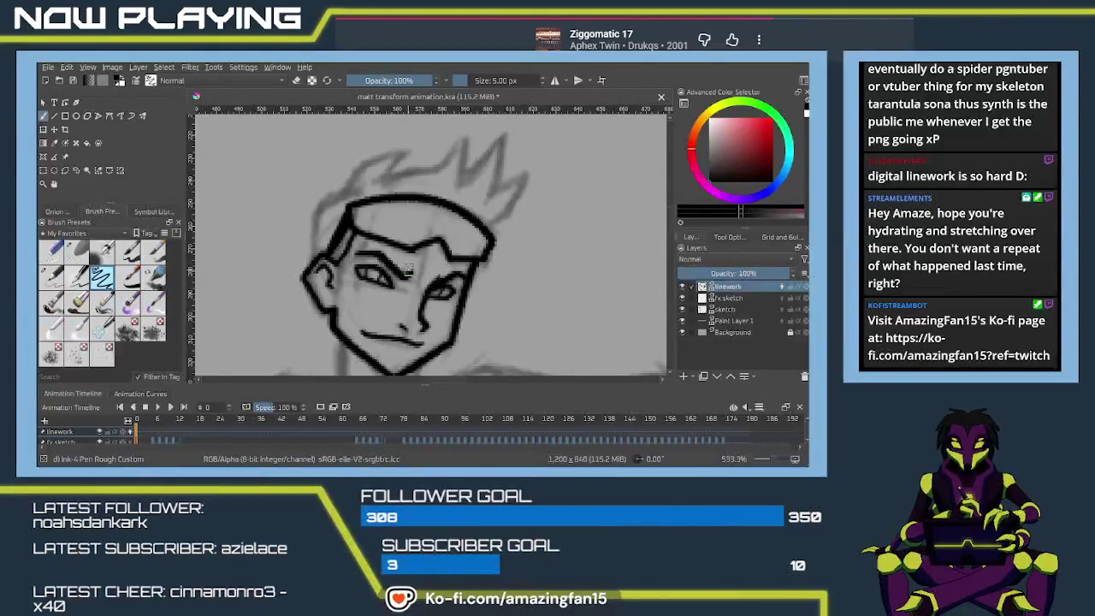
drag(343, 188, 373, 154)
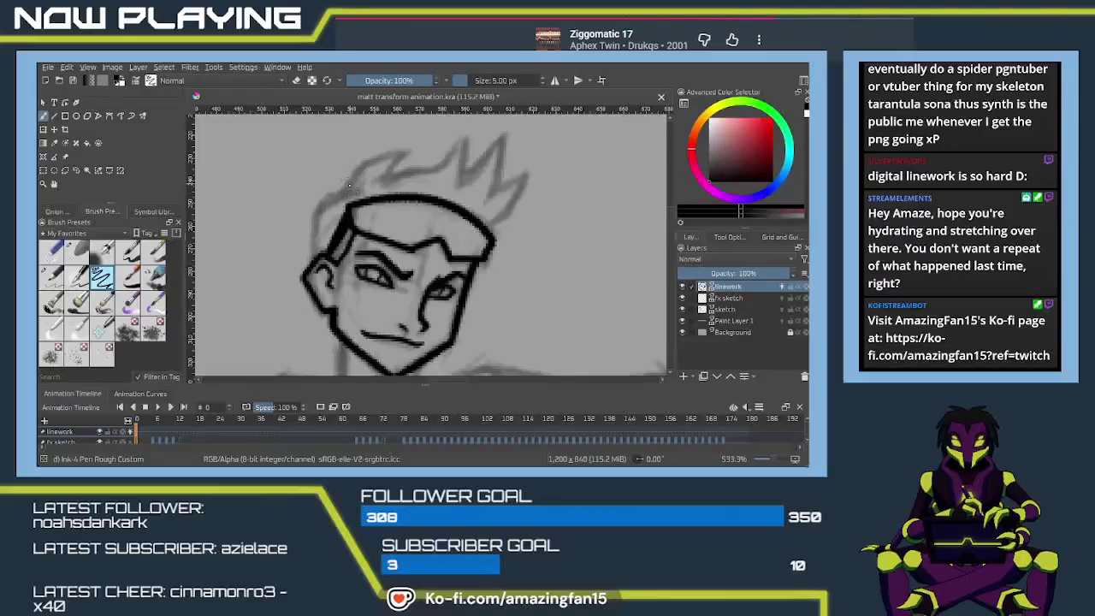
key(ctrl+z)
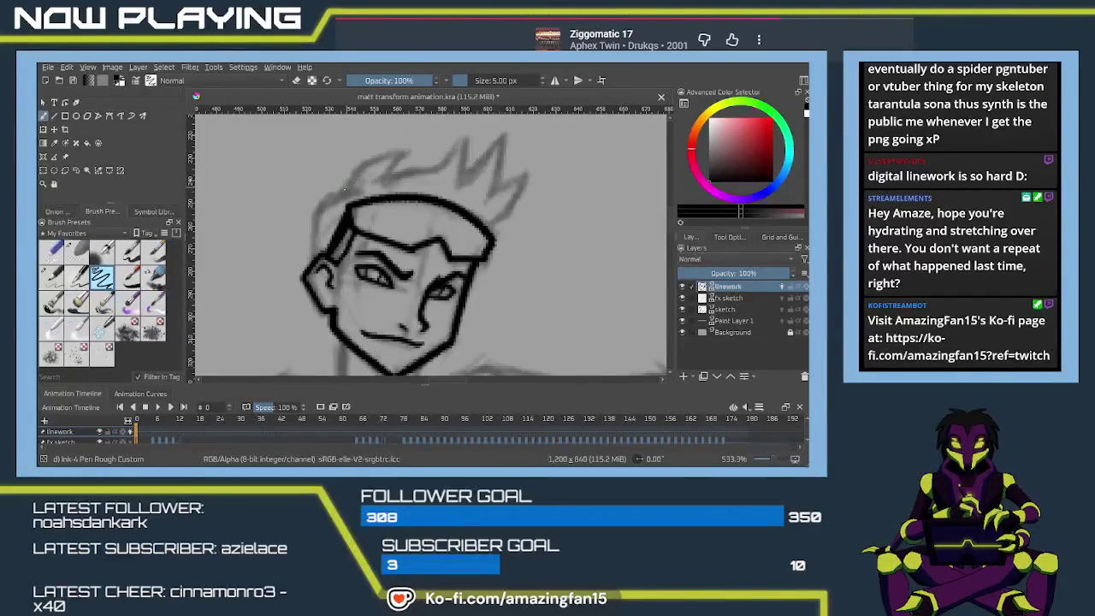
drag(348, 176, 414, 147)
key(ctrl+z)
mouse_move(344, 188)
mouse_down()
mouse_move(358, 168)
mouse_move(414, 150)
mouse_up()
key(ctrl+z)
drag(344, 189, 402, 151)
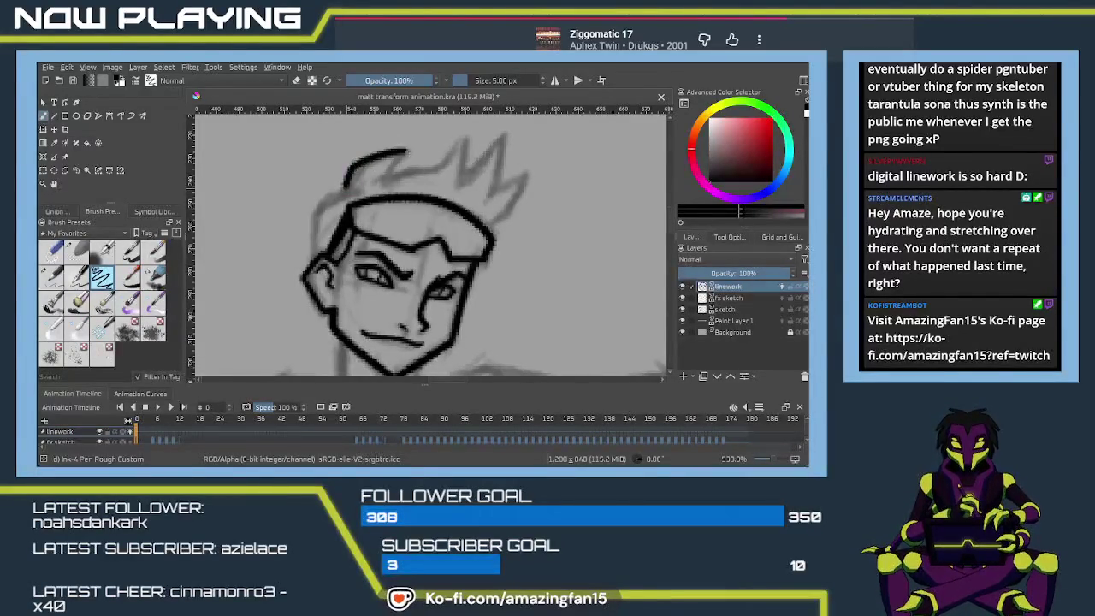
drag(406, 153, 383, 178)
key(ctrl+z)
mouse_move(440, 167)
mouse_down()
mouse_move(462, 137)
mouse_move(466, 175)
mouse_move(504, 130)
mouse_up()
key(ctrl+z)
key(ctrl+z)
mouse_move(467, 171)
mouse_down()
mouse_move(505, 130)
mouse_move(494, 194)
mouse_move(528, 177)
mouse_move(507, 215)
mouse_up()
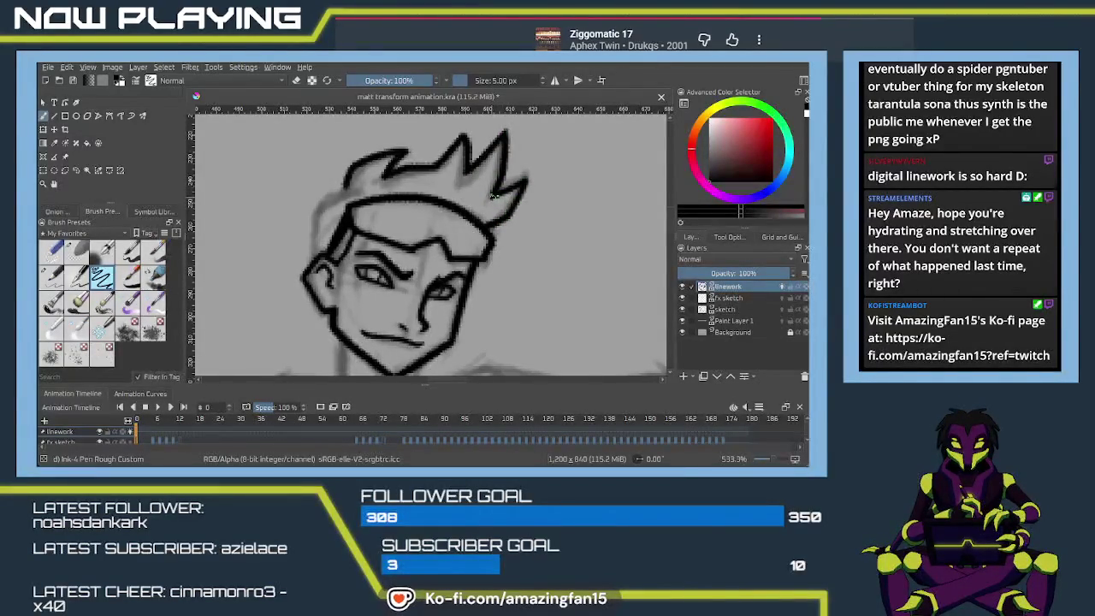
- Ink the left side of the hair and head outline
drag(420, 215, 510, 196)
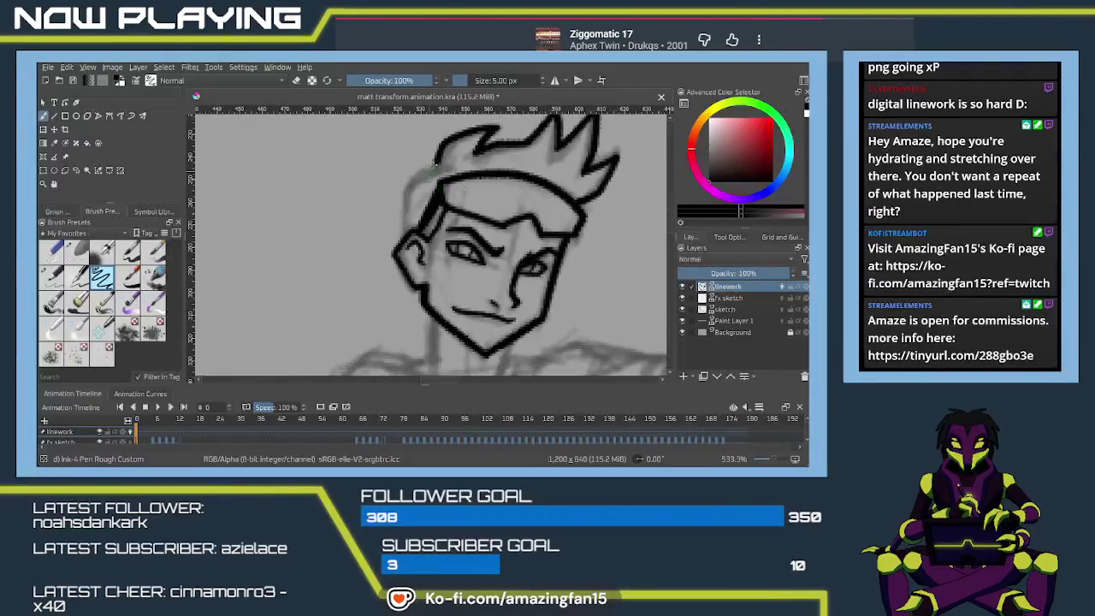
drag(409, 184, 402, 237)
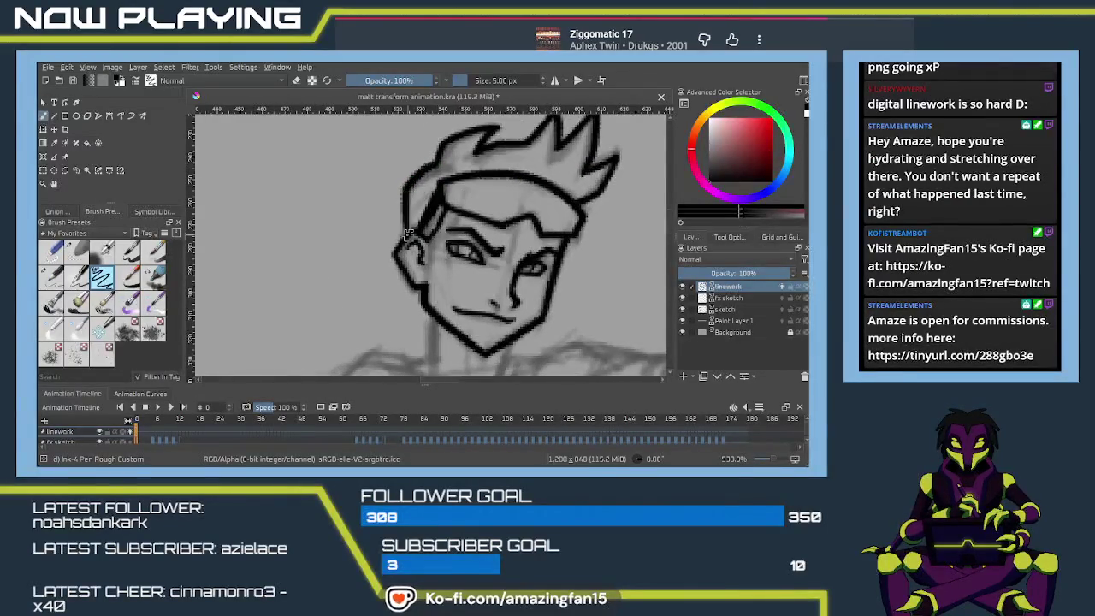
mouse_move(462, 340)
mouse_down()
mouse_move(411, 203)
mouse_move(407, 231)
mouse_up()
key(ctrl+z)
- Ink the face's left side, the under-chin lines and the neck-to-shoulder line extending right
drag(406, 173, 412, 221)
drag(489, 204, 485, 228)
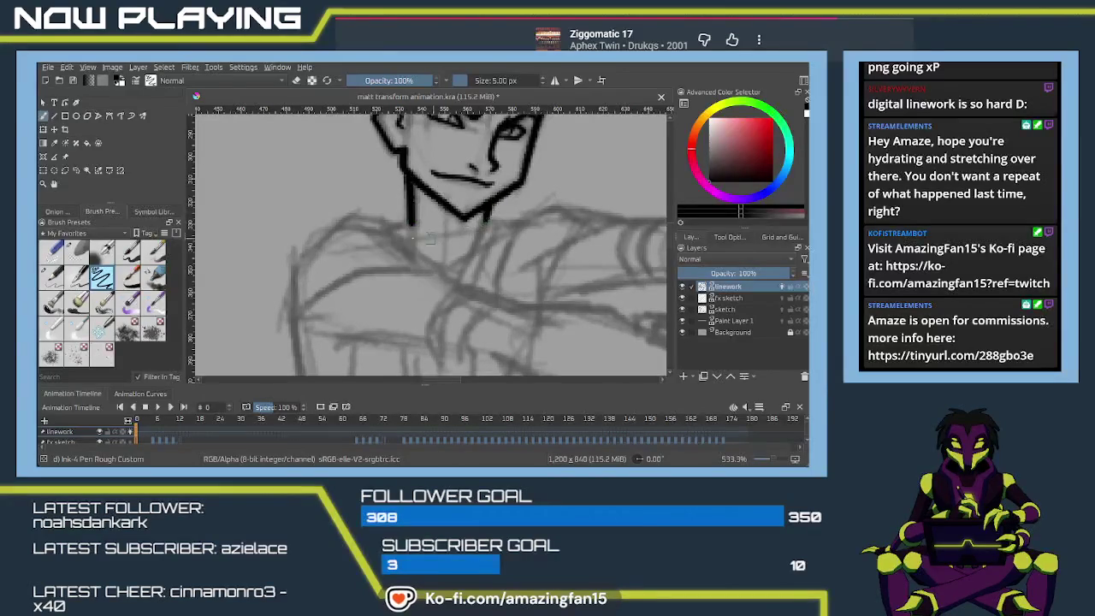
mouse_move(413, 216)
mouse_down()
mouse_move(381, 220)
mouse_move(299, 202)
mouse_move(346, 181)
mouse_move(410, 221)
mouse_up()
key(ctrl+z)
drag(339, 181, 417, 224)
key(ctrl+z)
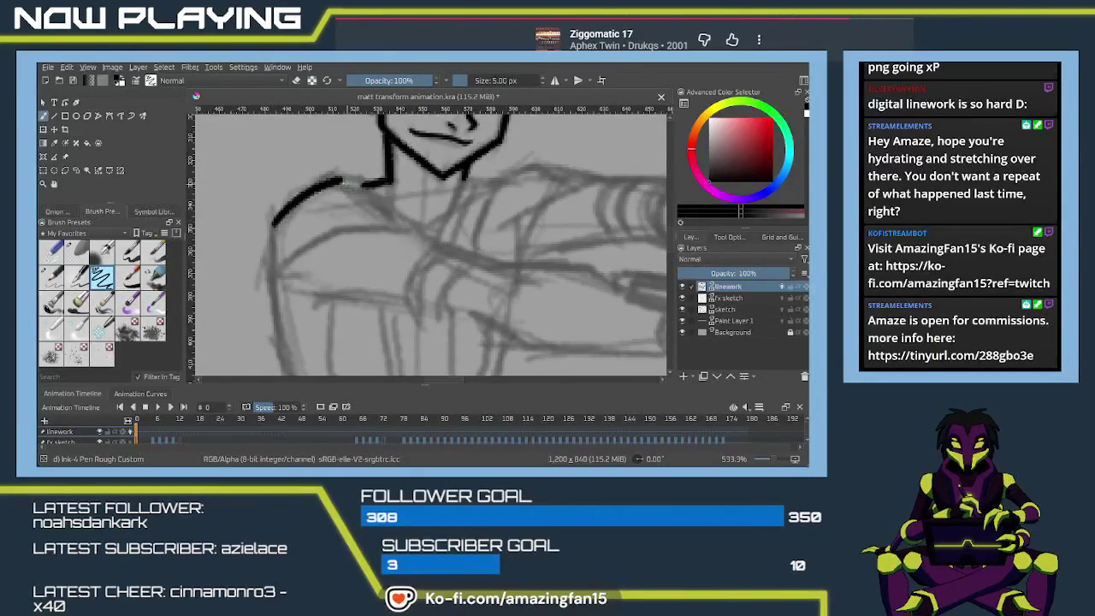
drag(340, 180, 415, 224)
scroll(385, 206, right, 2)
scroll(370, 185, right, 2)
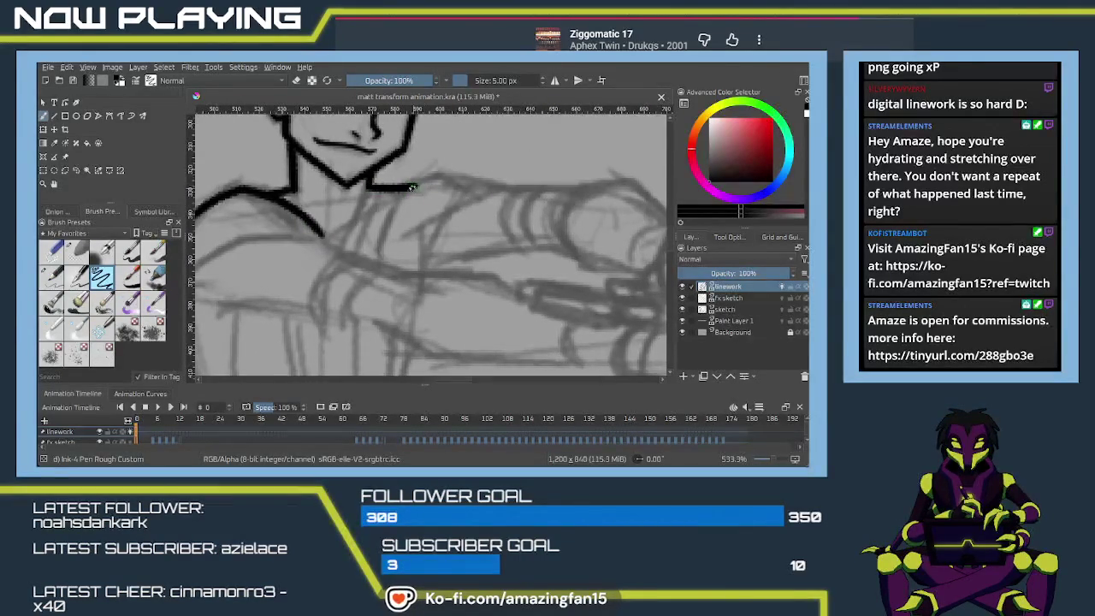
drag(441, 172, 504, 190)
- Ink the long left outline curve down the figure, redoing segments until they sit cleanly
scroll(428, 222, left, 3)
scroll(407, 240, up, 2)
scroll(407, 240, down, 1)
scroll(402, 230, left, 1)
mouse_move(335, 143)
mouse_down()
mouse_move(349, 332)
mouse_move(328, 188)
mouse_move(350, 298)
mouse_move(372, 190)
mouse_move(342, 291)
mouse_up()
key(ctrl+z)
drag(369, 183, 339, 291)
key(ctrl+z)
mouse_move(346, 171)
mouse_down()
mouse_move(359, 297)
mouse_move(381, 354)
mouse_up()
key(ctrl+z)
drag(352, 294, 381, 347)
- Extend the outline downward and attempt a long line down the figure
mouse_move(550, 270)
mouse_down()
mouse_move(448, 219)
mouse_move(436, 147)
mouse_move(462, 342)
mouse_up()
key(ctrl+z)
mouse_move(442, 289)
mouse_down()
mouse_move(465, 340)
mouse_move(437, 254)
mouse_move(452, 242)
mouse_move(453, 291)
mouse_up()
drag(392, 153, 462, 334)
key(ctrl+z)
drag(392, 154, 463, 318)
key(ctrl+z)
drag(395, 164, 466, 325)
key(ctrl+z)
- Settle on one clean outline stroke down the right leg after several retries
drag(392, 156, 461, 319)
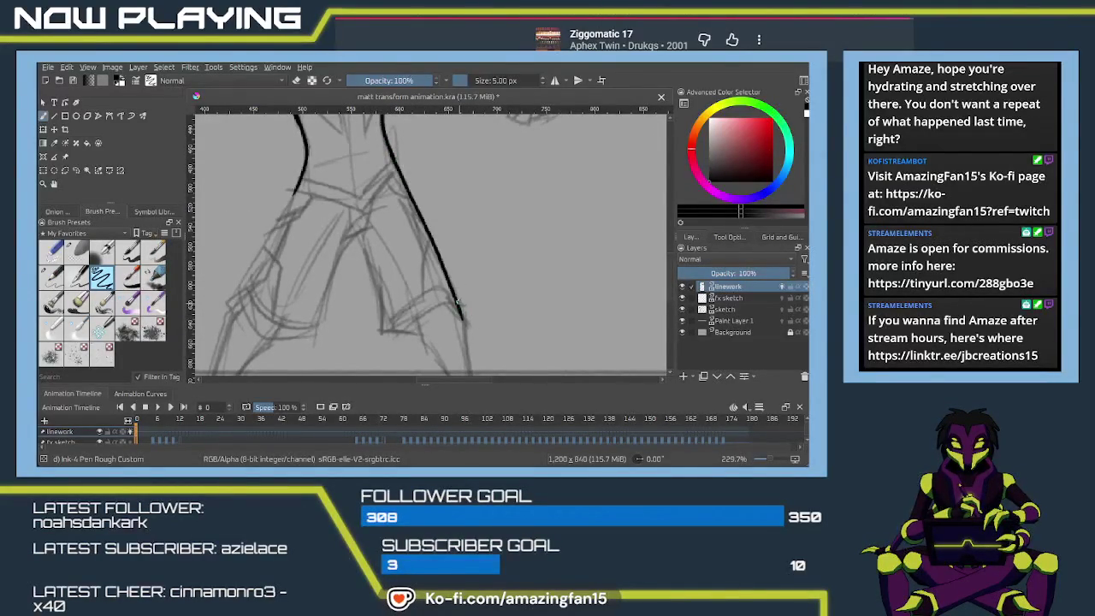
key(ctrl+z)
drag(392, 157, 458, 291)
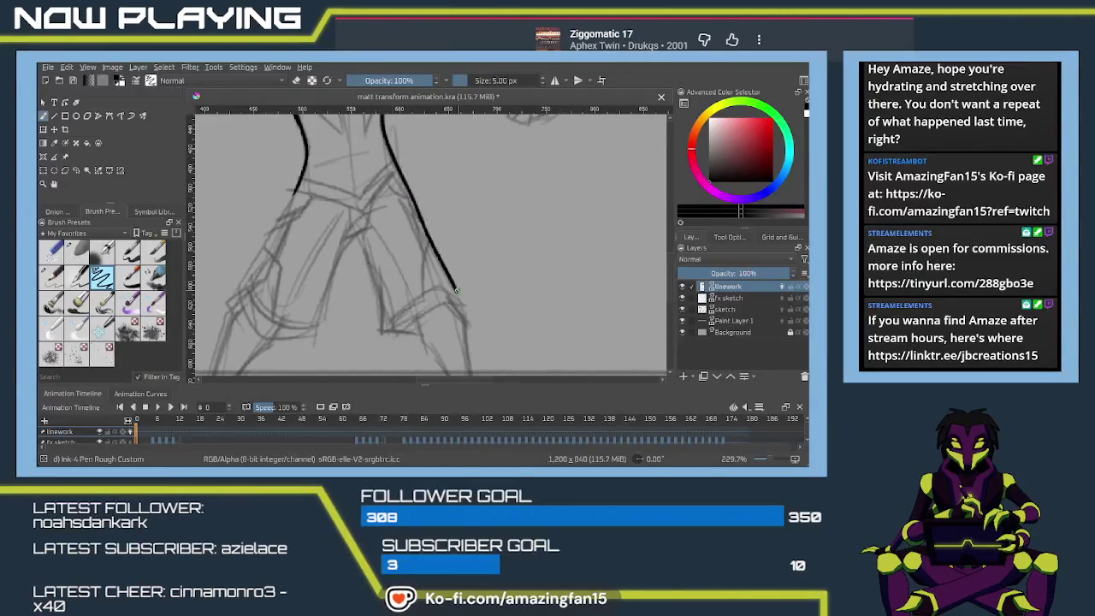
key(ctrl+z)
drag(392, 155, 470, 313)
key(ctrl+z)
drag(392, 156, 467, 314)
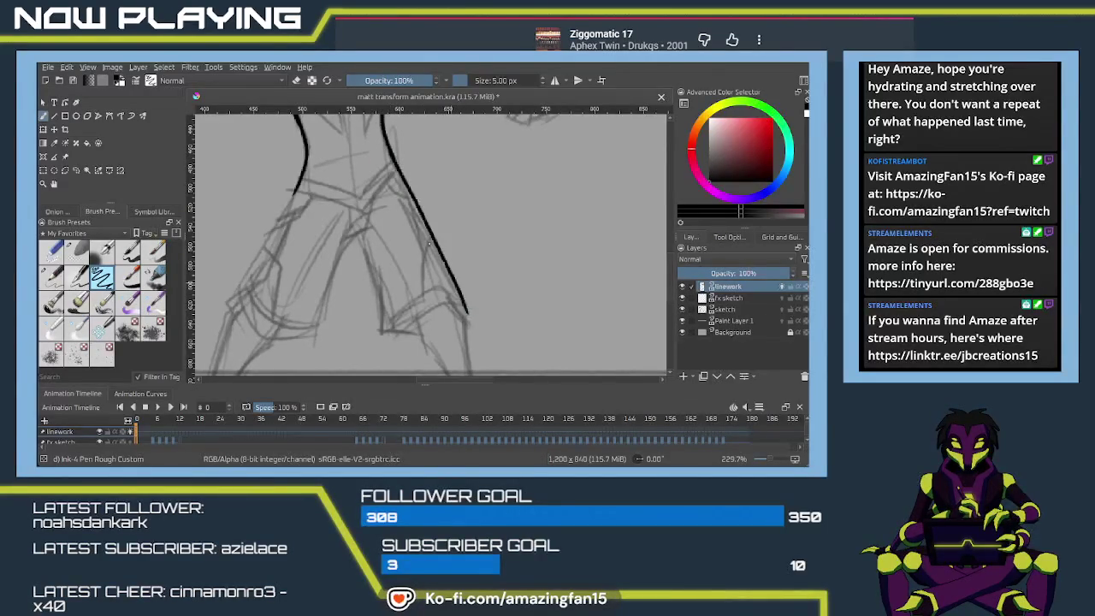
key(ctrl+z)
drag(391, 156, 459, 304)
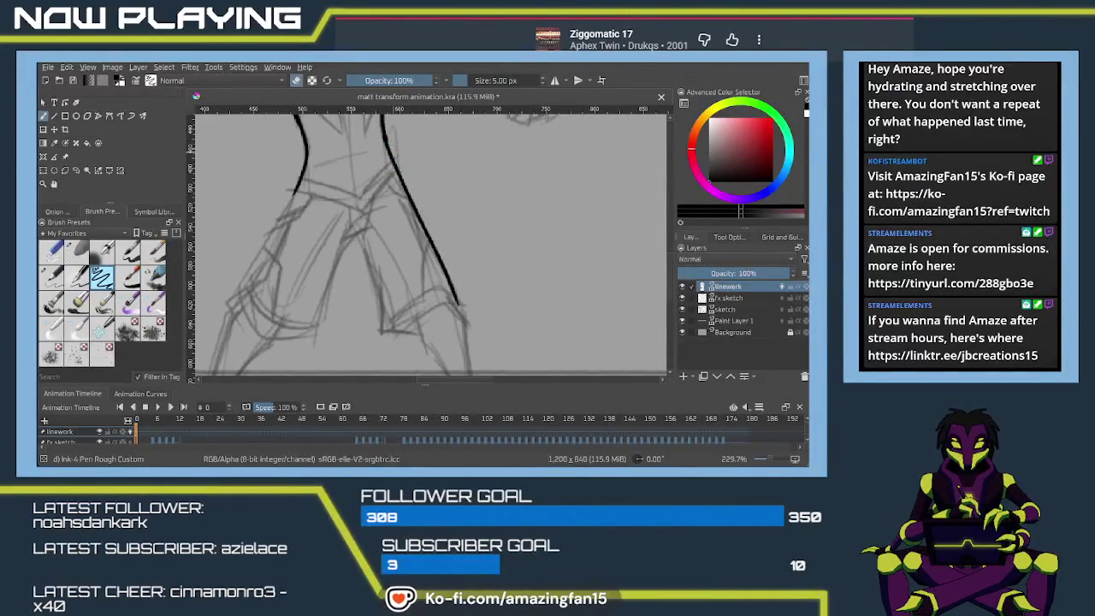
drag(393, 115, 436, 376)
scroll(428, 267, up, 1)
- Zoom in and ink a shortened lower edge of the arm toward the fist
scroll(419, 271, up, 1)
scroll(410, 274, up, 1)
drag(410, 274, 430, 229)
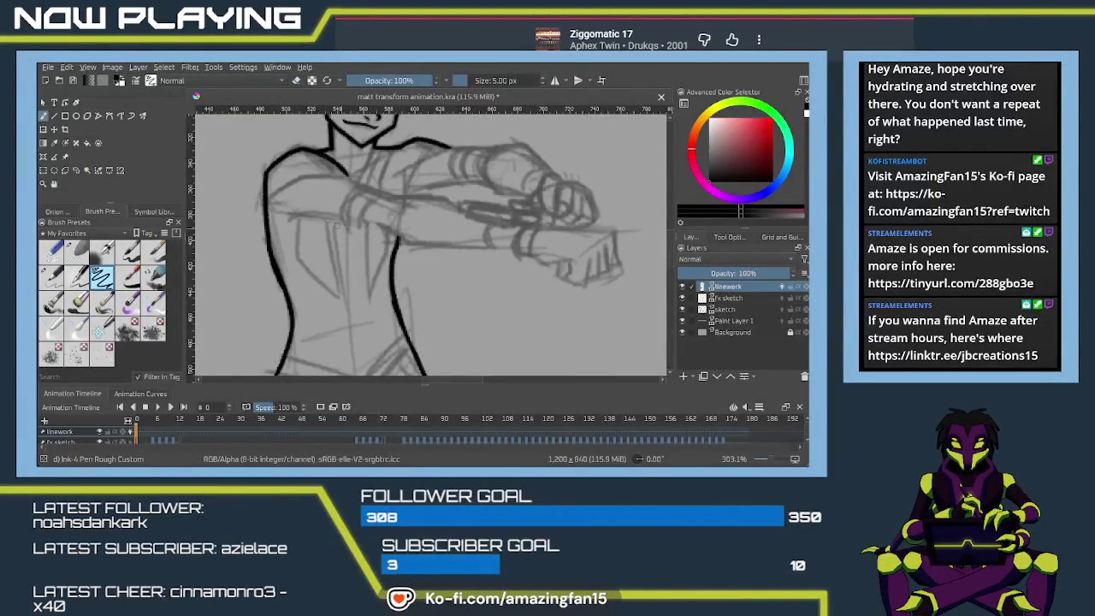
drag(285, 216, 380, 227)
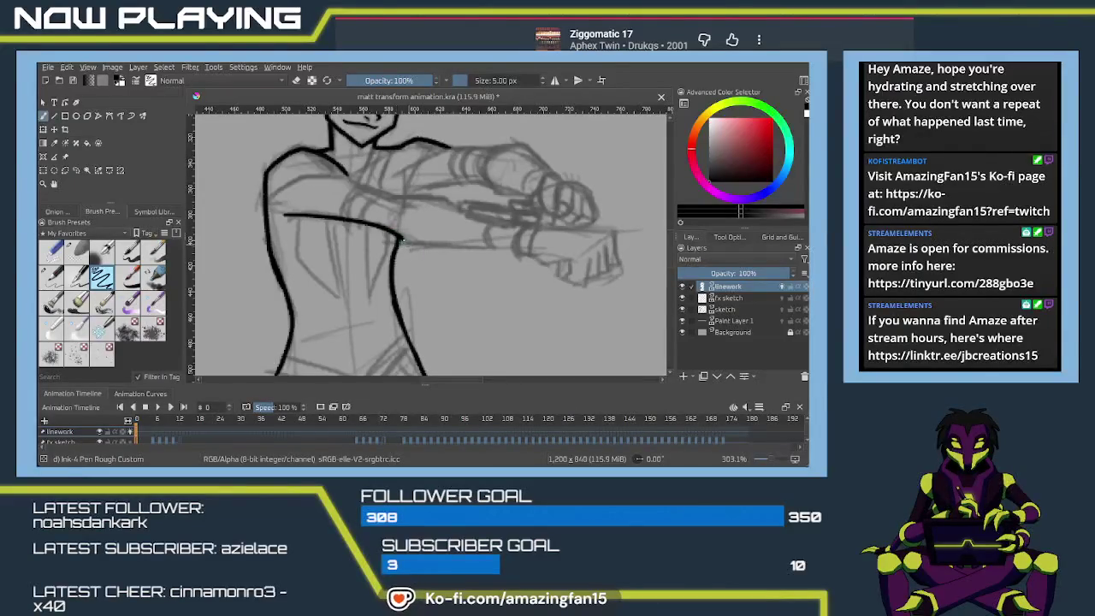
key(ctrl+z)
drag(406, 244, 526, 247)
key(ctrl+z)
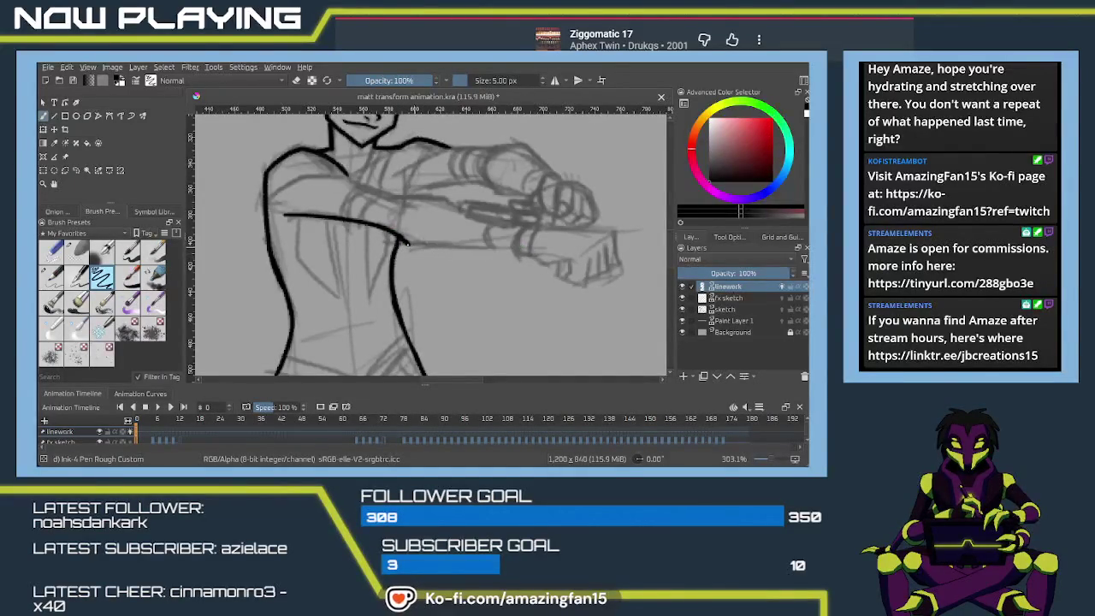
drag(405, 244, 513, 248)
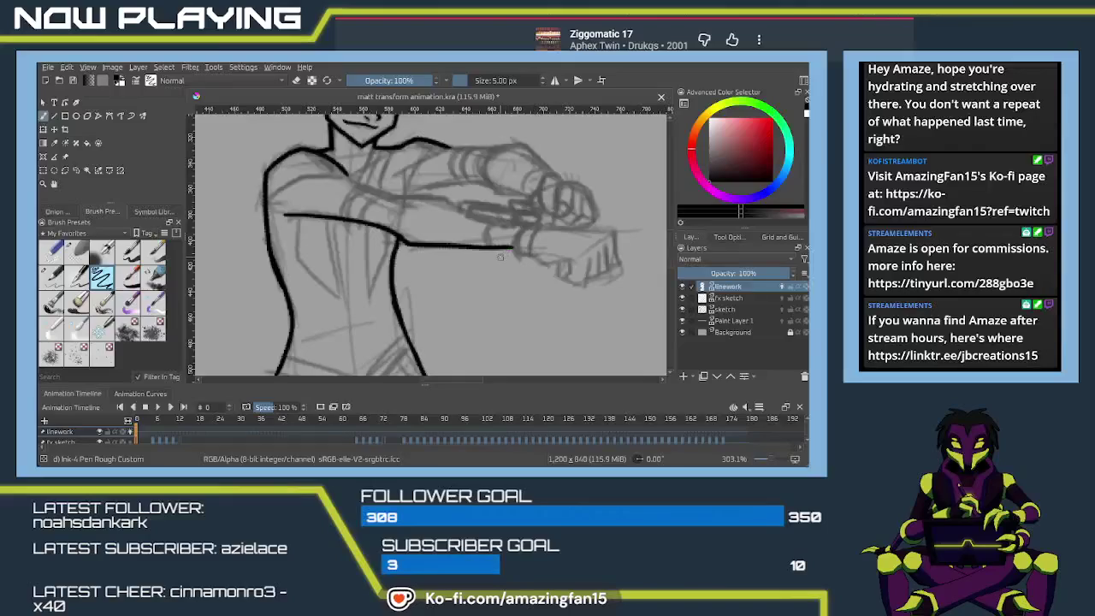
key(ctrl+z)
drag(406, 244, 491, 246)
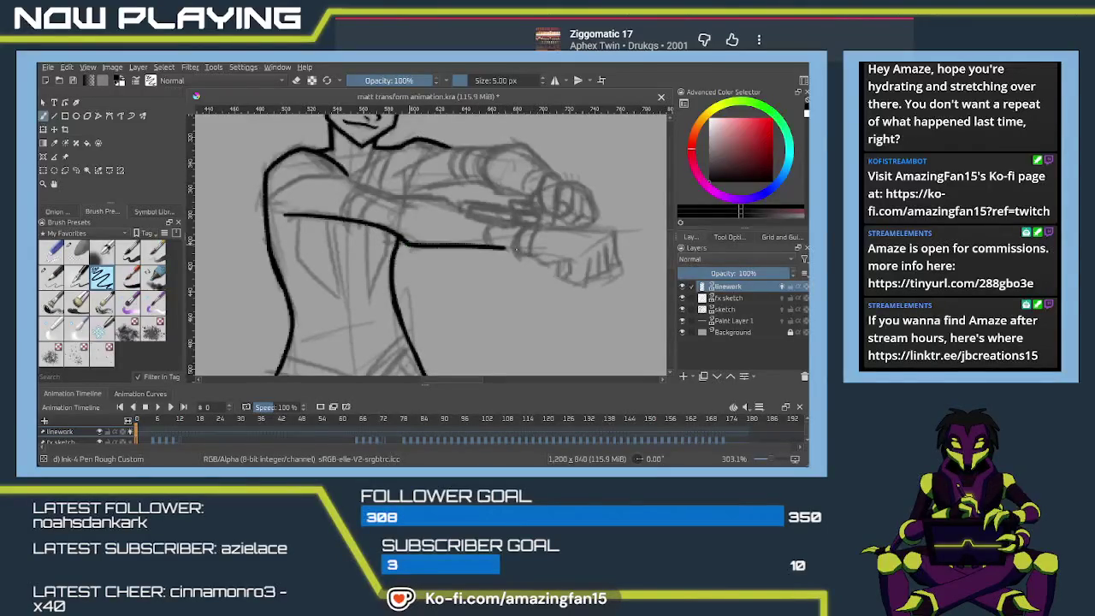
- Ink the upper arm edge across the chest and a curved band on the upper arm
drag(413, 220, 427, 252)
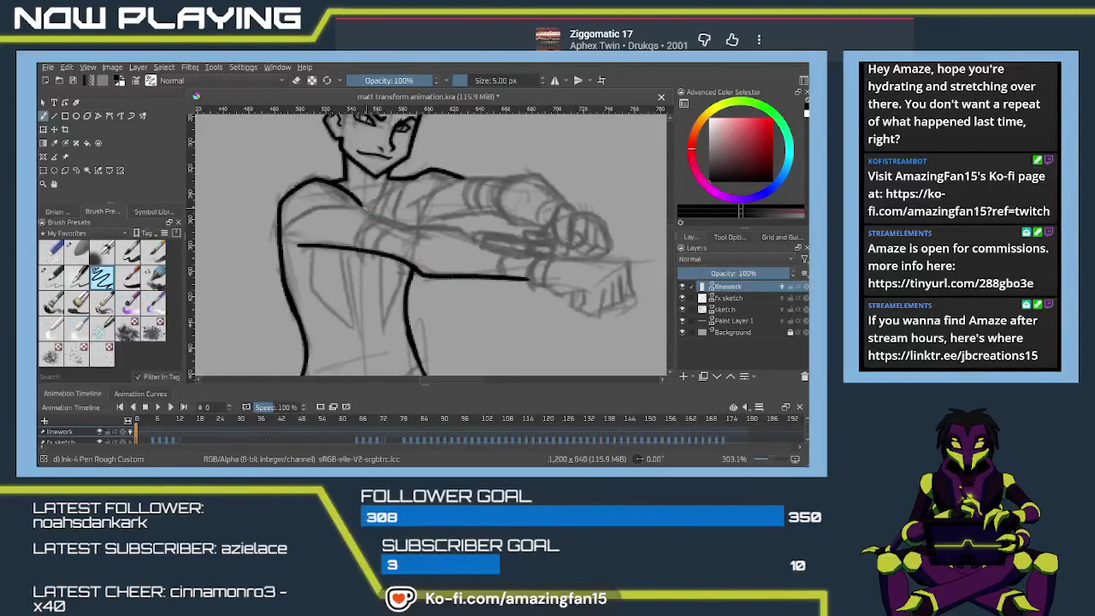
drag(358, 200, 475, 242)
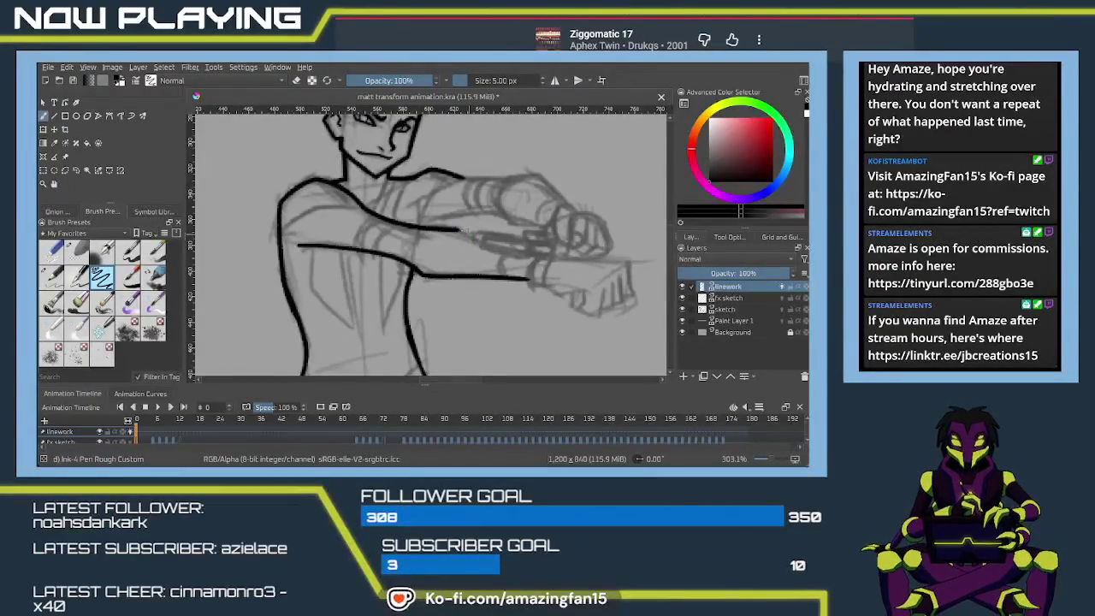
drag(395, 223, 376, 253)
key(ctrl+z)
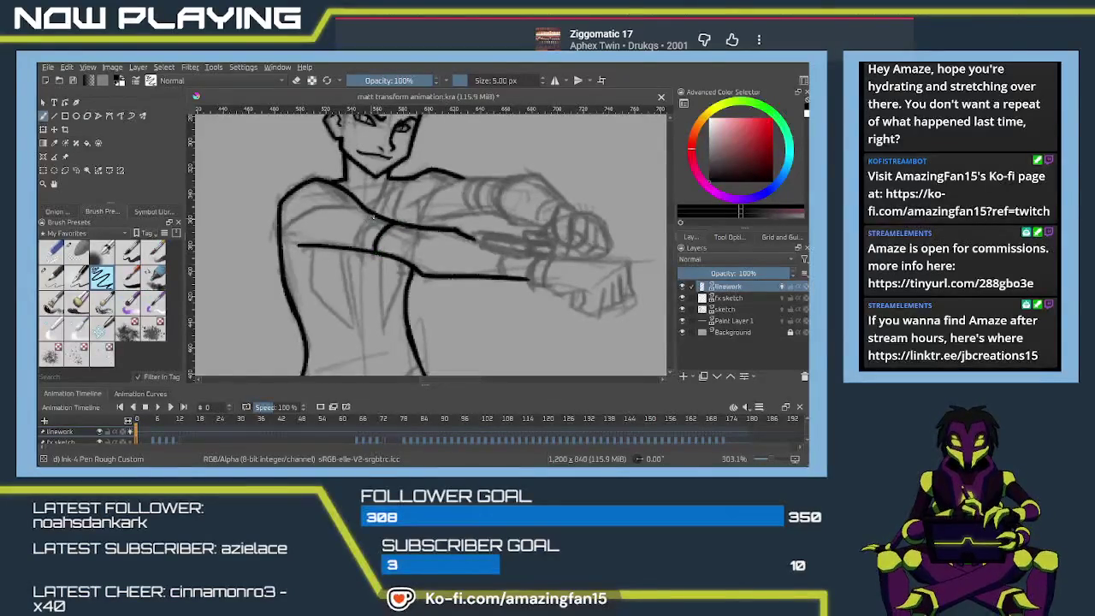
key(ctrl+z)
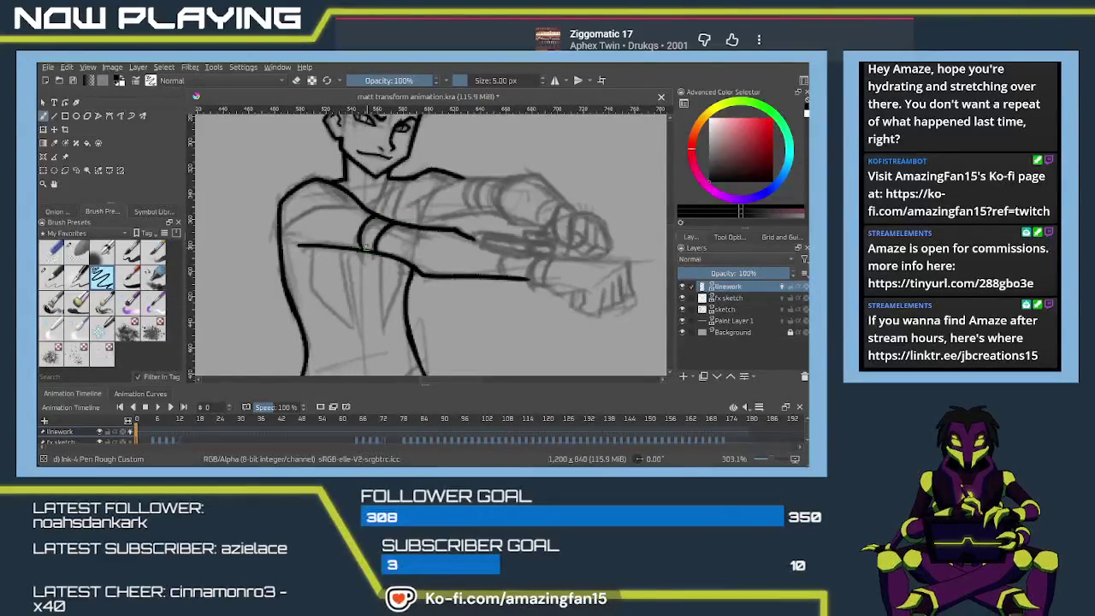
drag(376, 212, 363, 251)
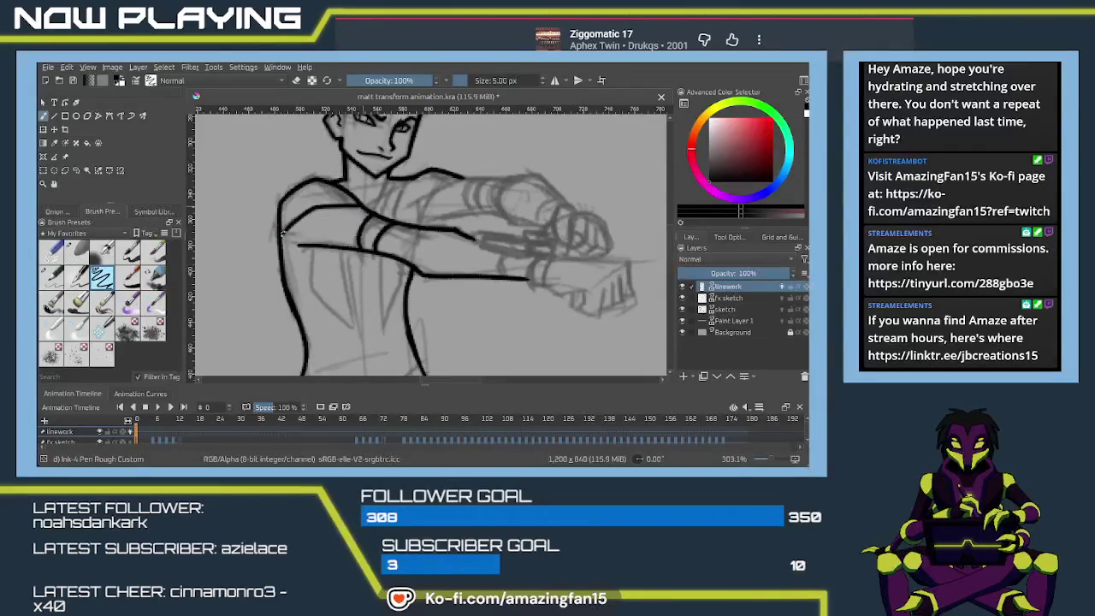
- Ink a thin line from the neck toward the shoulder
drag(383, 304, 343, 260)
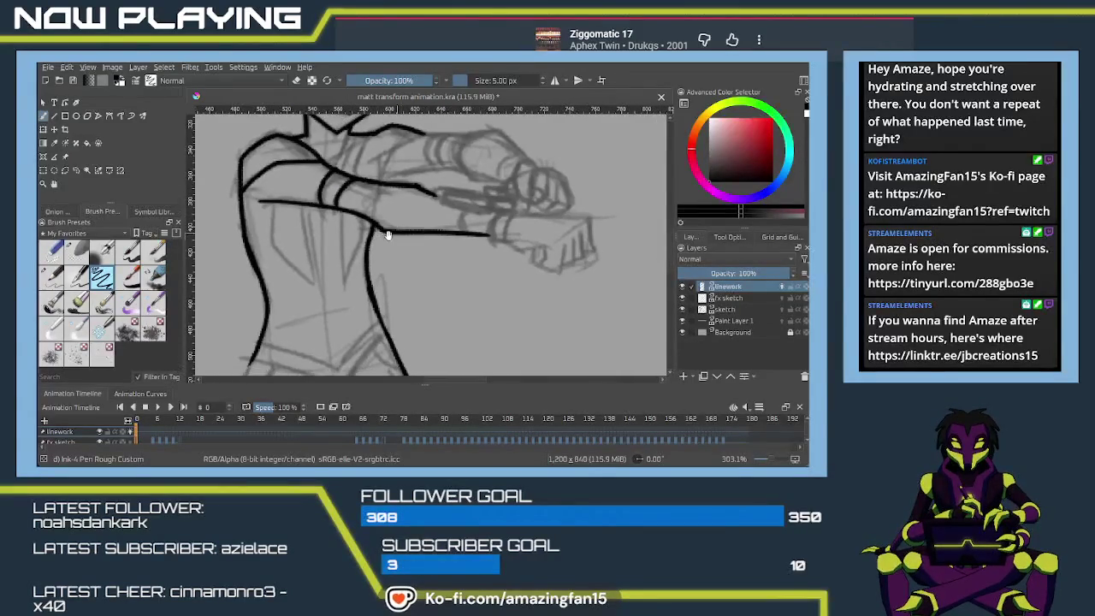
mouse_move(345, 267)
mouse_down()
mouse_move(413, 155)
mouse_move(416, 276)
mouse_move(427, 277)
mouse_up()
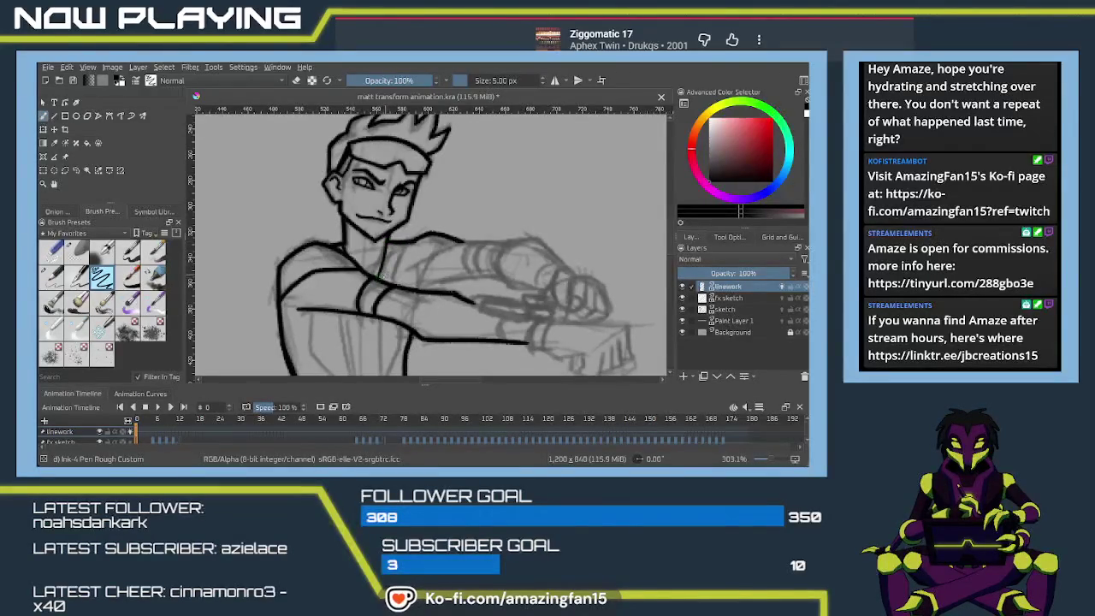
drag(395, 244, 383, 278)
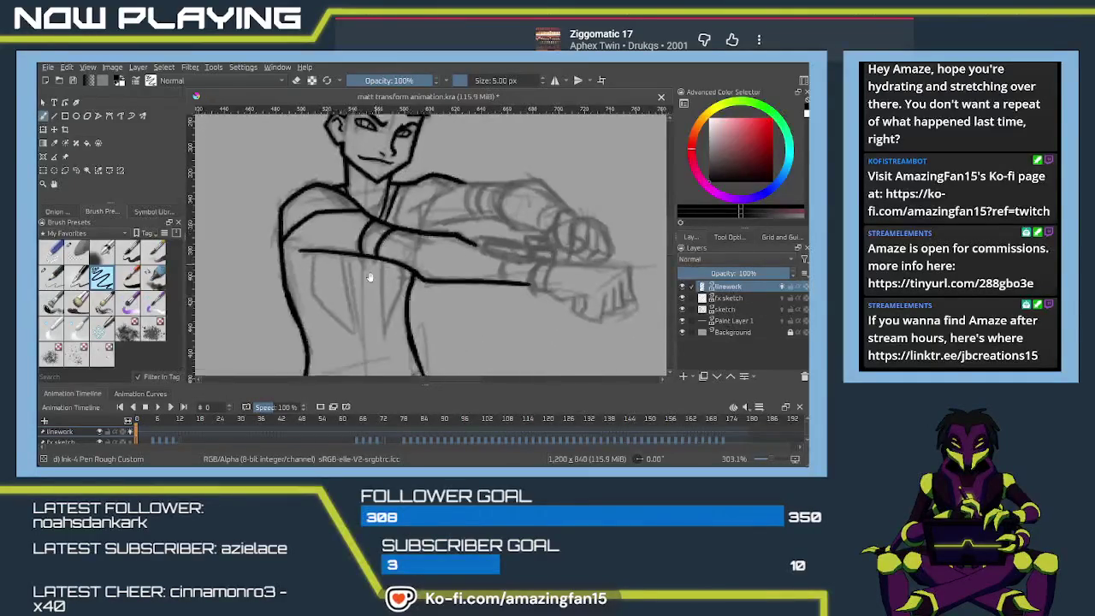
- Ink two vertical torso lines, darken the chest strap lines, and add a vertical chest line
scroll(381, 272, down, 5)
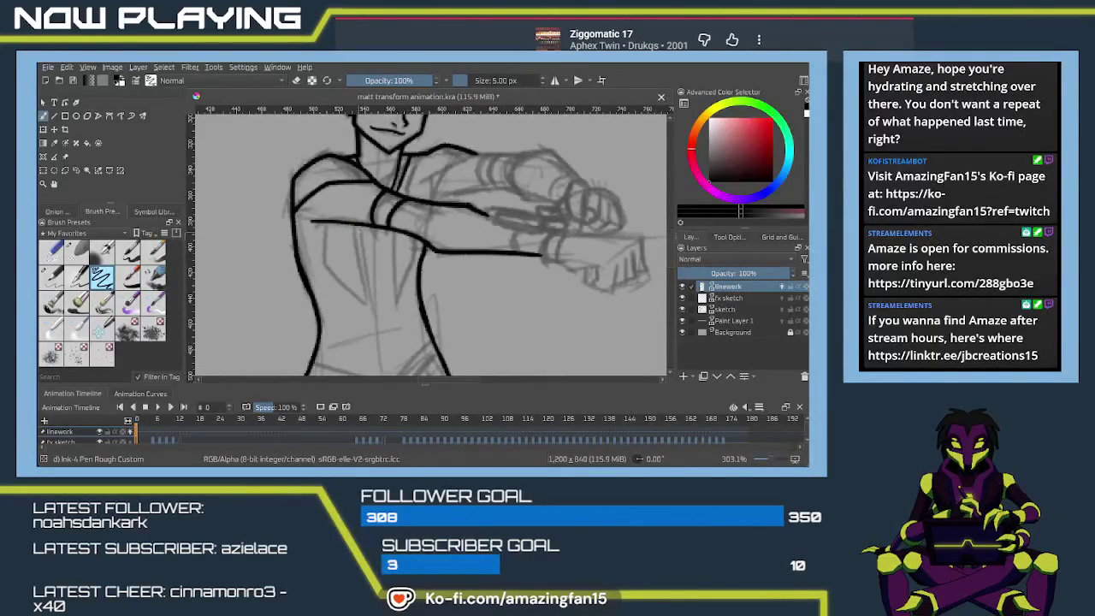
drag(354, 226, 366, 311)
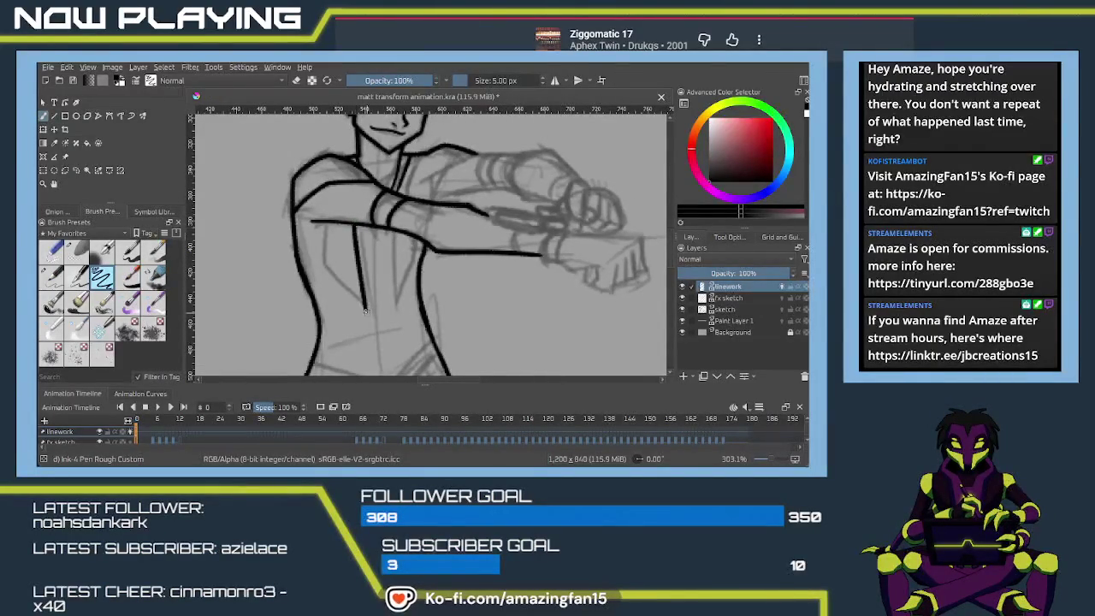
drag(322, 222, 323, 264)
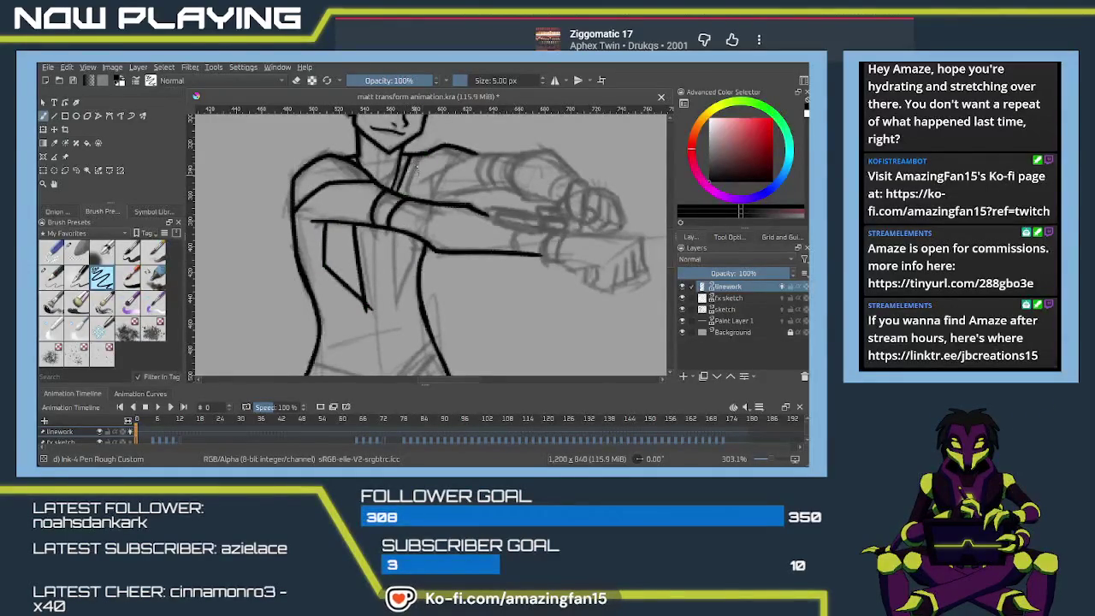
drag(398, 202, 392, 219)
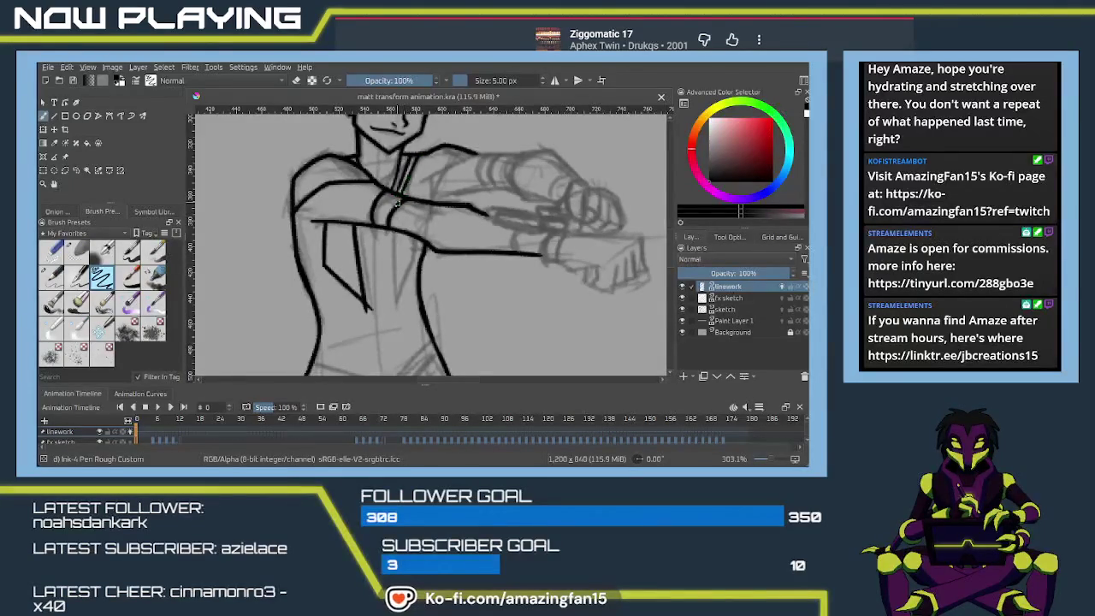
scroll(404, 184, down, 1)
scroll(399, 193, down, 1)
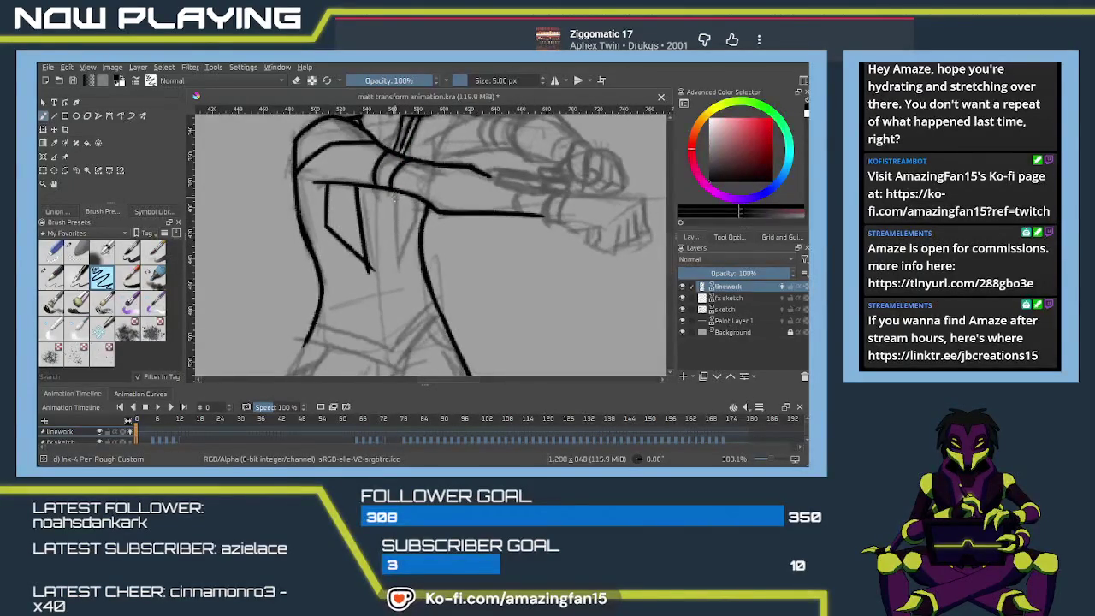
drag(394, 190, 398, 261)
scroll(404, 227, up, 1)
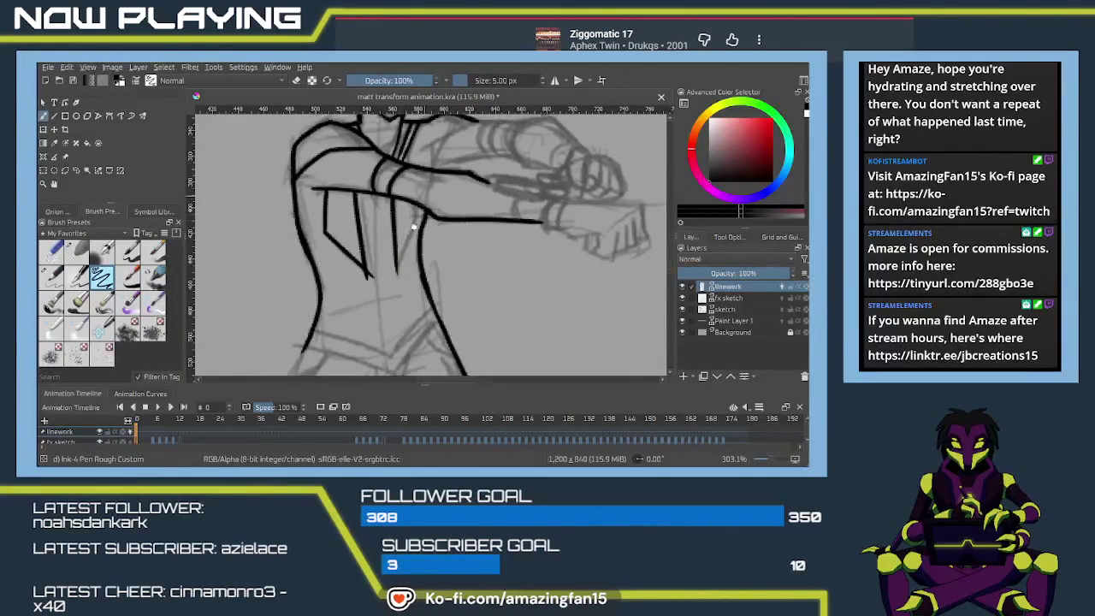
scroll(419, 221, up, 2)
scroll(440, 209, up, 1)
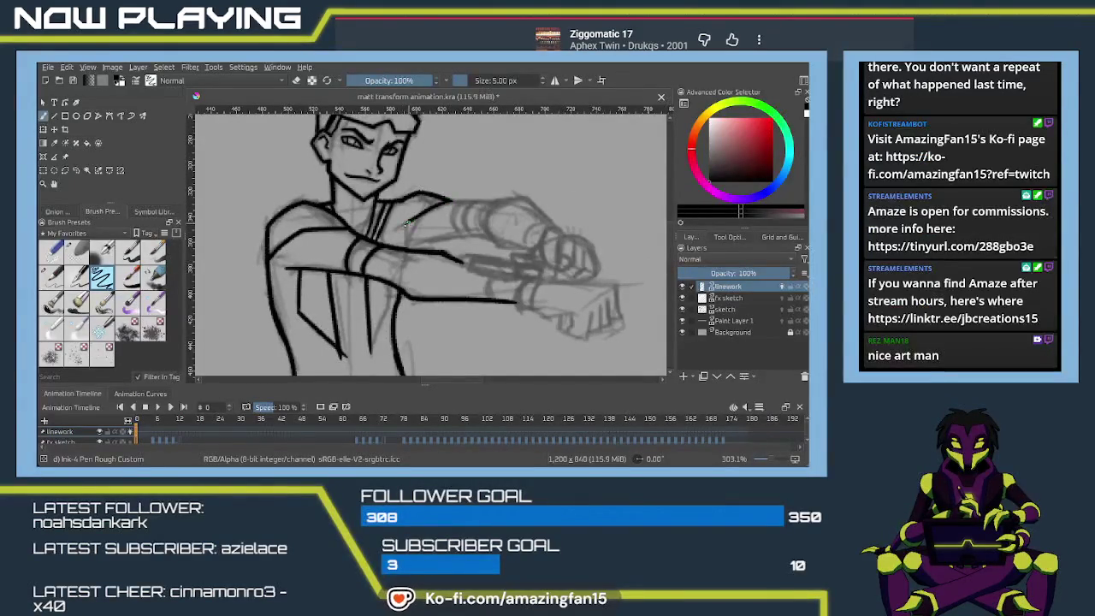
scroll(398, 248, down, 2)
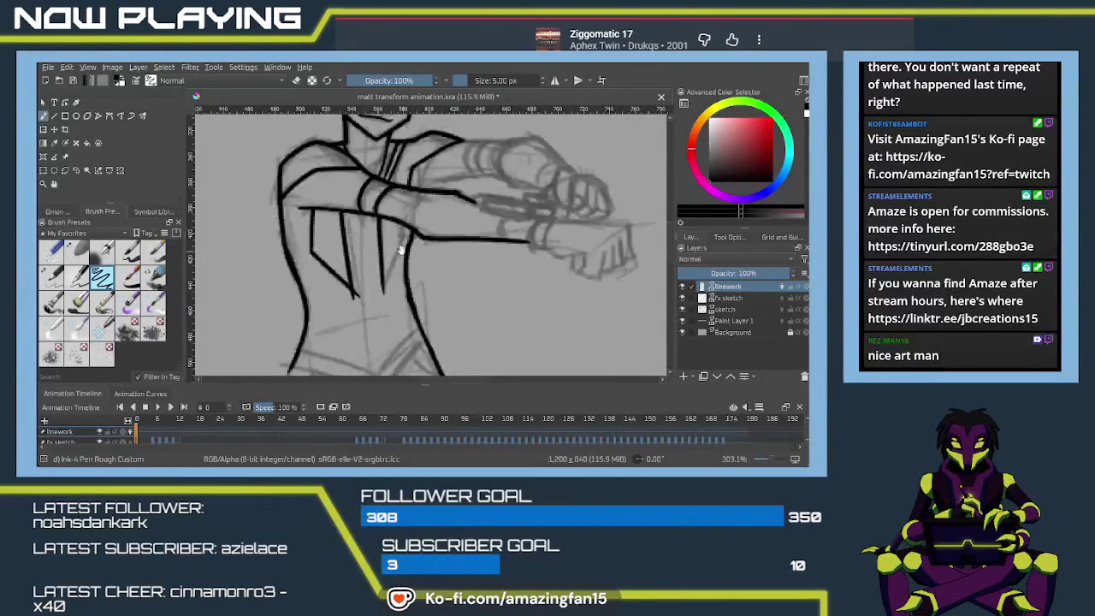